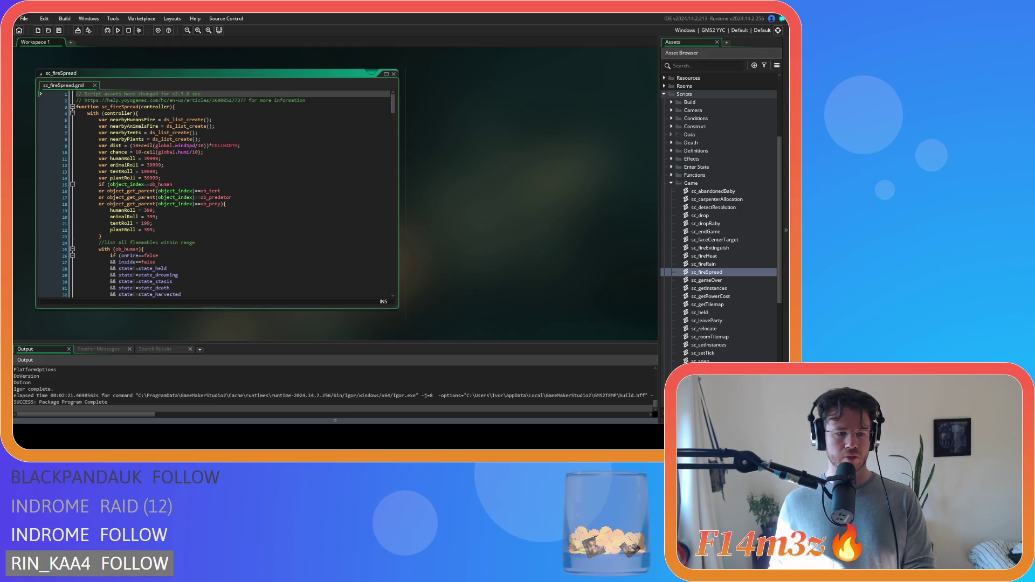
Close all open editor windows, including sc_fireSpread, and collapse the Game and Scripts asset folders
{"action": "left_click", "coordinate": [334, 281]}
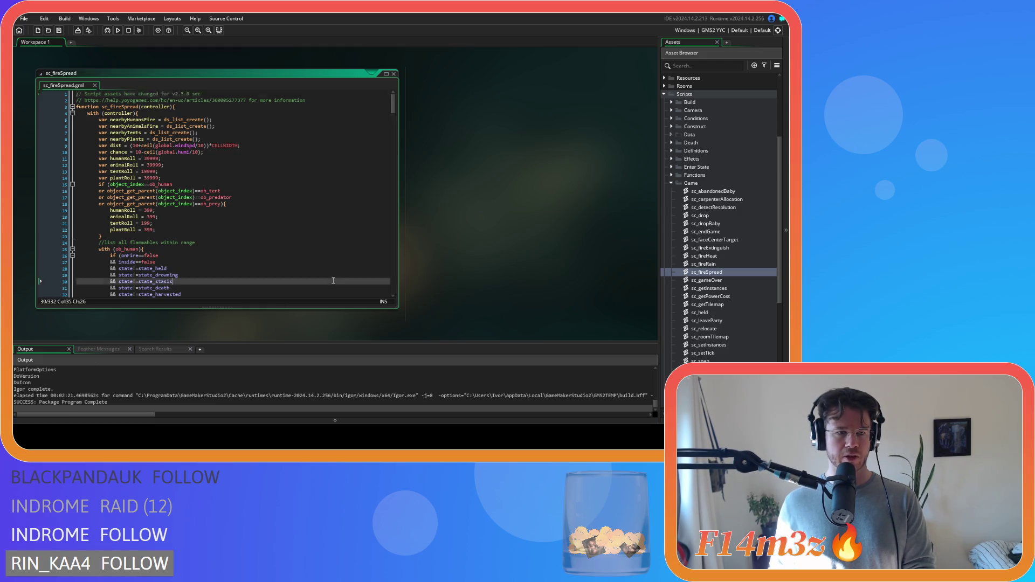
{"action": "left_click", "coordinate": [55, 51]}
{"action": "right_click", "coordinate": [506, 121]}
{"action": "mouse_move", "coordinate": [520, 135]}
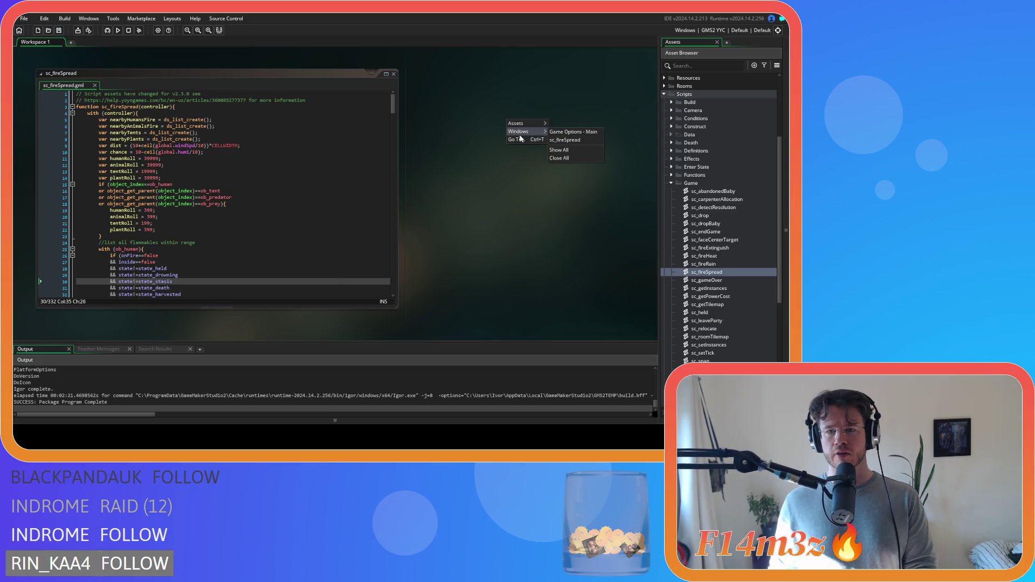
{"action": "left_click", "coordinate": [566, 159]}
{"action": "left_click", "coordinate": [671, 184]}
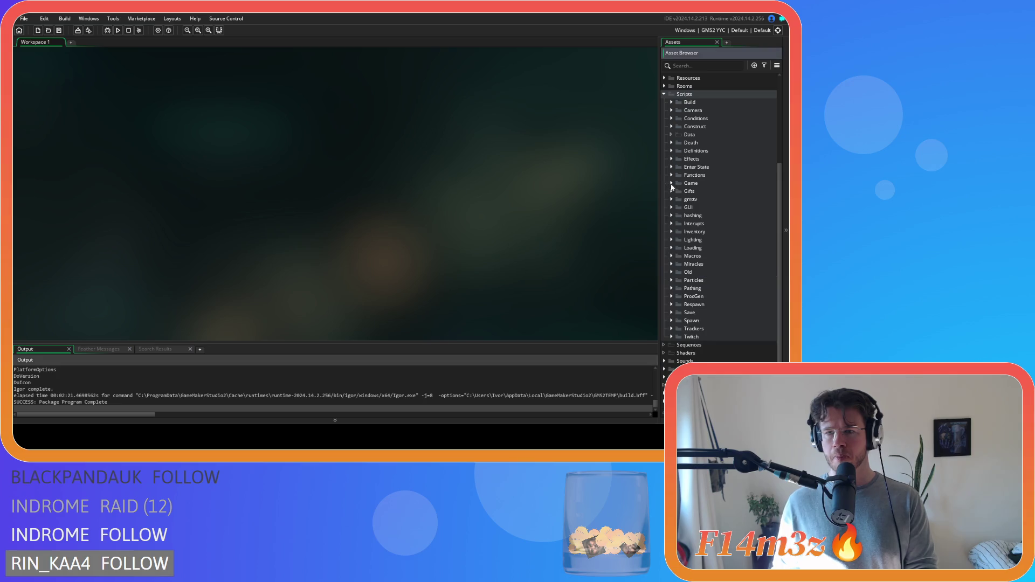
{"action": "left_click", "coordinate": [664, 94]}
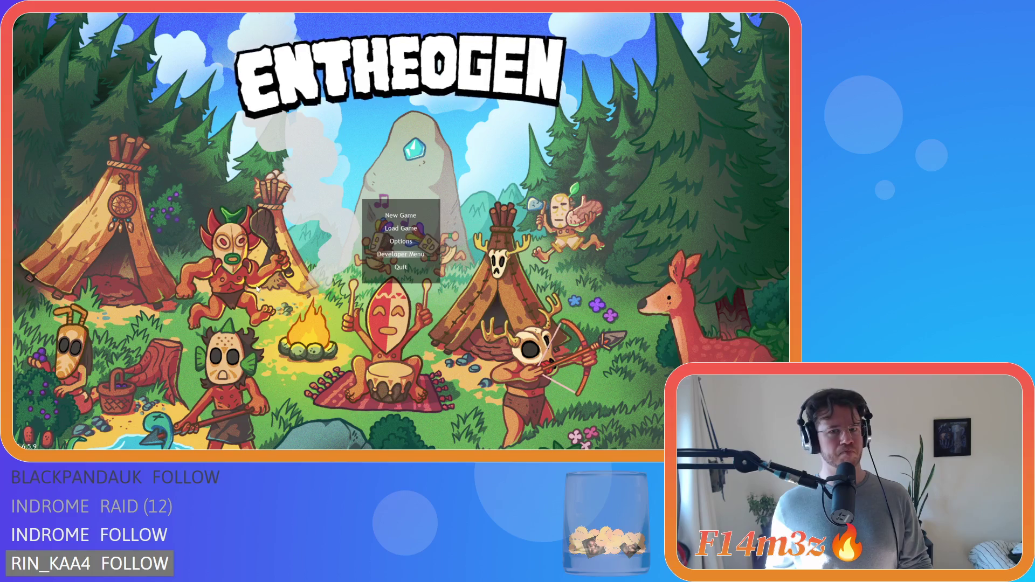
Choose New Game on the title menu and let the village map generate
{"action": "key", "text": "Return"}
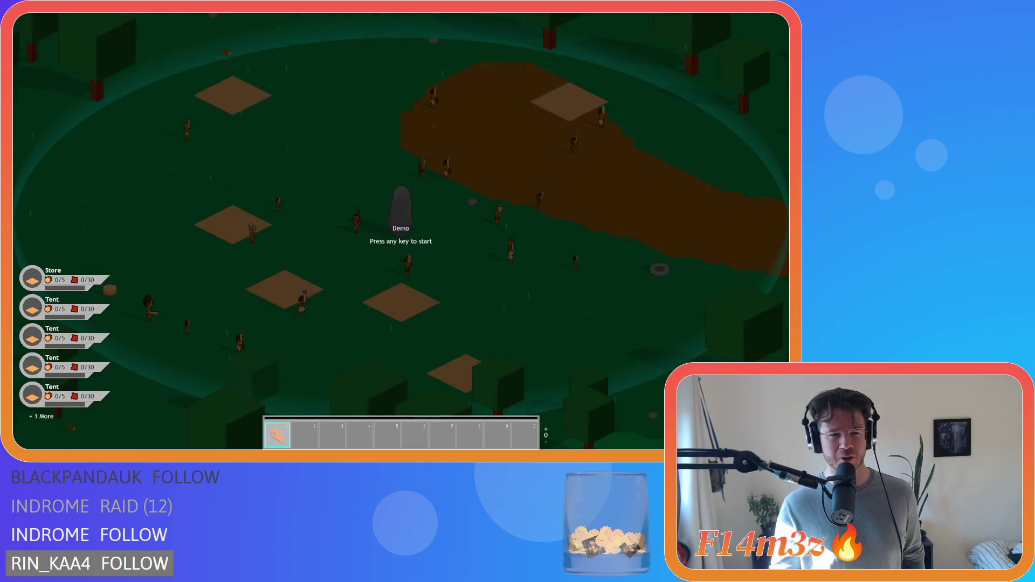
Zoom out to view the whole generated island, then return to the title menu
{"action": "scroll", "coordinate": [297, 104], "scroll_direction": "down", "scroll_amount": 5}
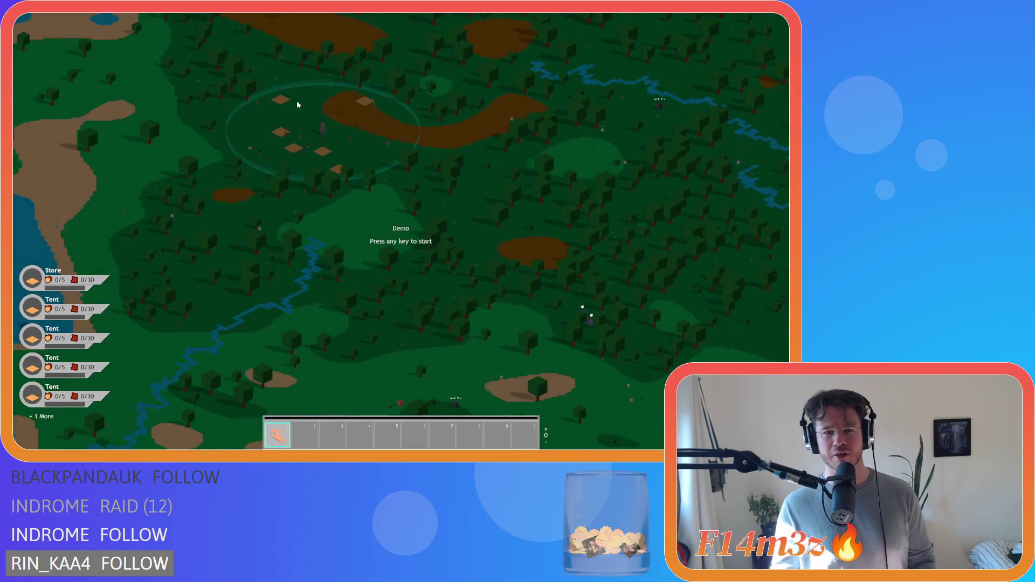
{"action": "scroll", "coordinate": [297, 104], "scroll_direction": "down", "scroll_amount": 4}
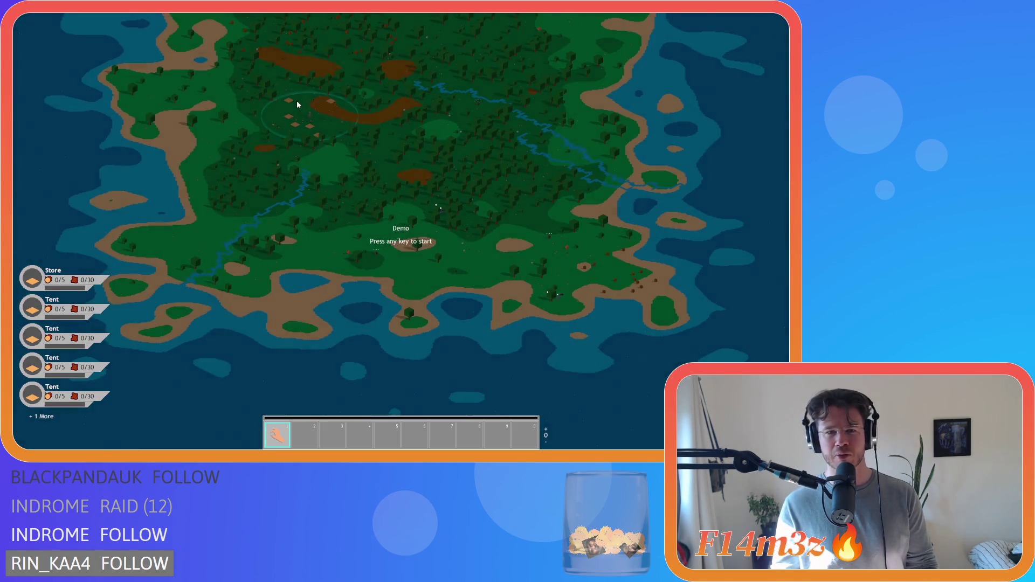
{"action": "key", "text": "Escape"}
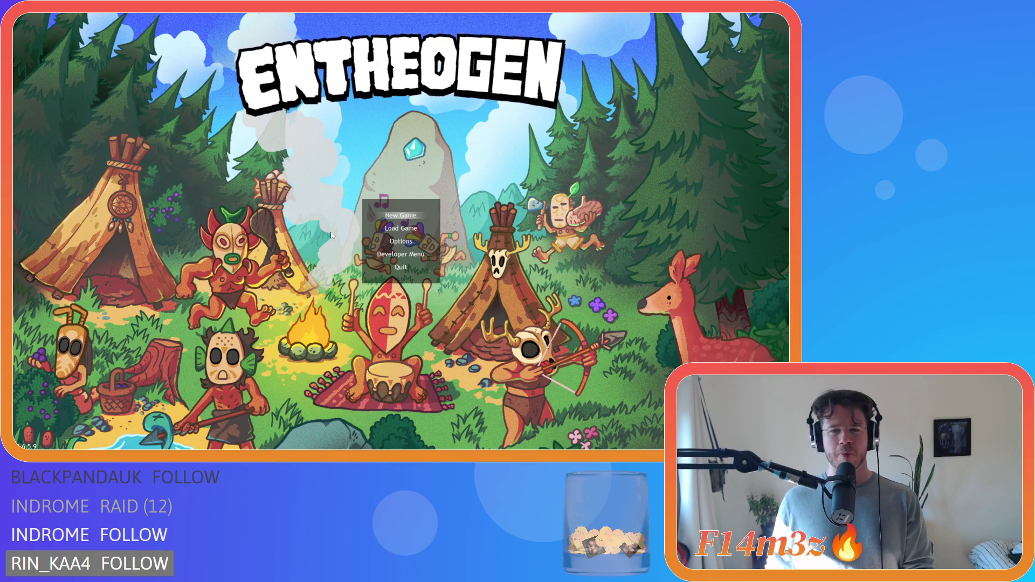
Open Level Select from the Developer Menu and confirm OK to load a level
{"action": "key", "text": "Down"}
{"action": "key", "text": "Down"}
{"action": "key", "text": "Down"}
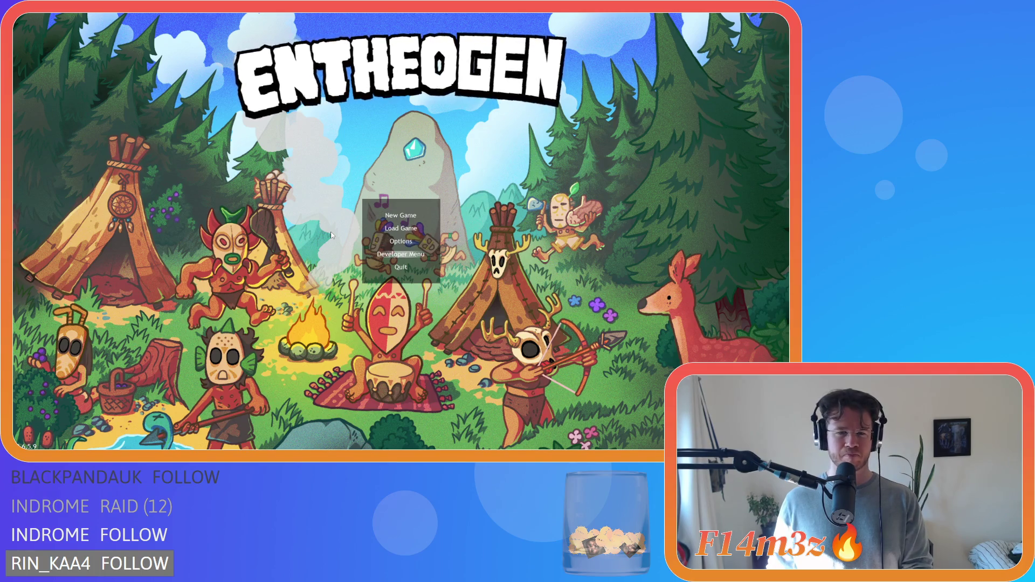
{"action": "key", "text": "Return"}
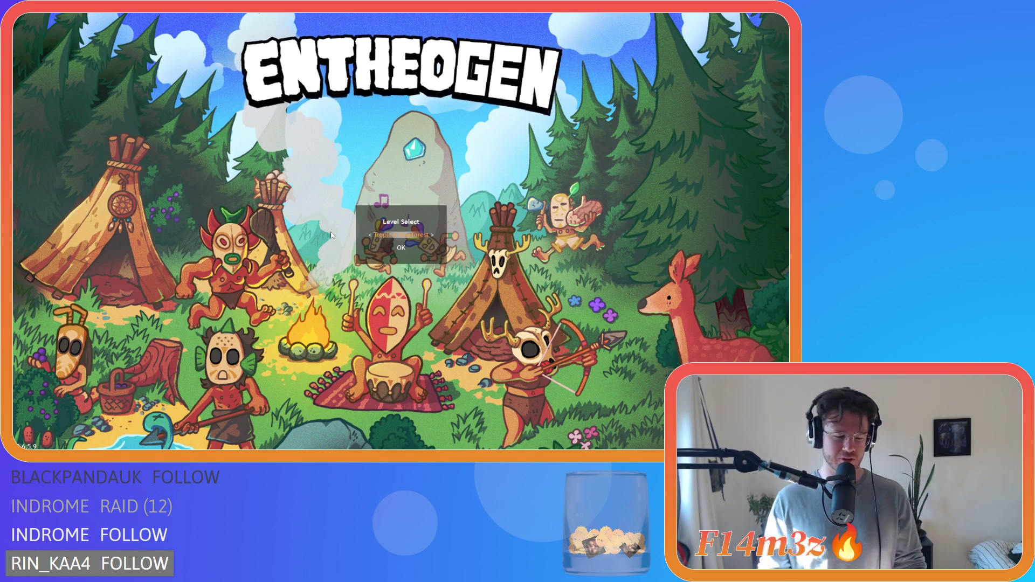
{"action": "key", "text": "Return"}
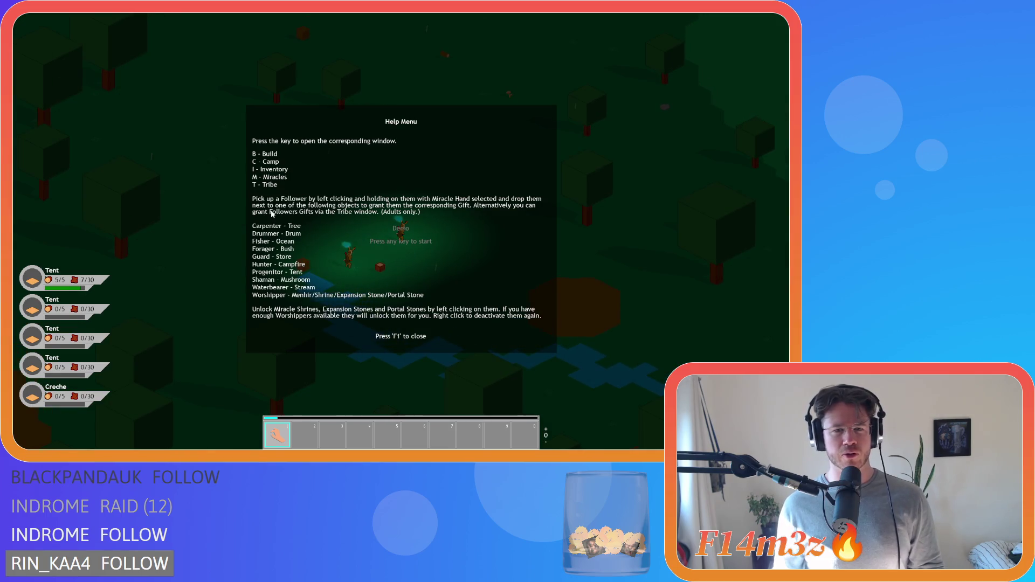
Dismiss the help screen and quit the running game with Alt+F4
{"action": "left_click", "coordinate": [272, 214]}
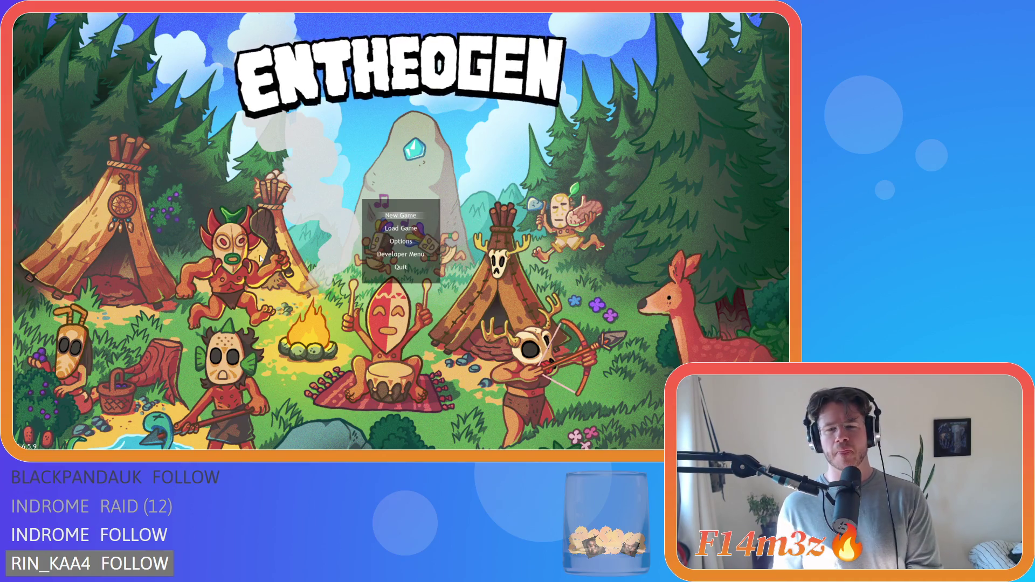
{"action": "key", "text": "alt+F4"}
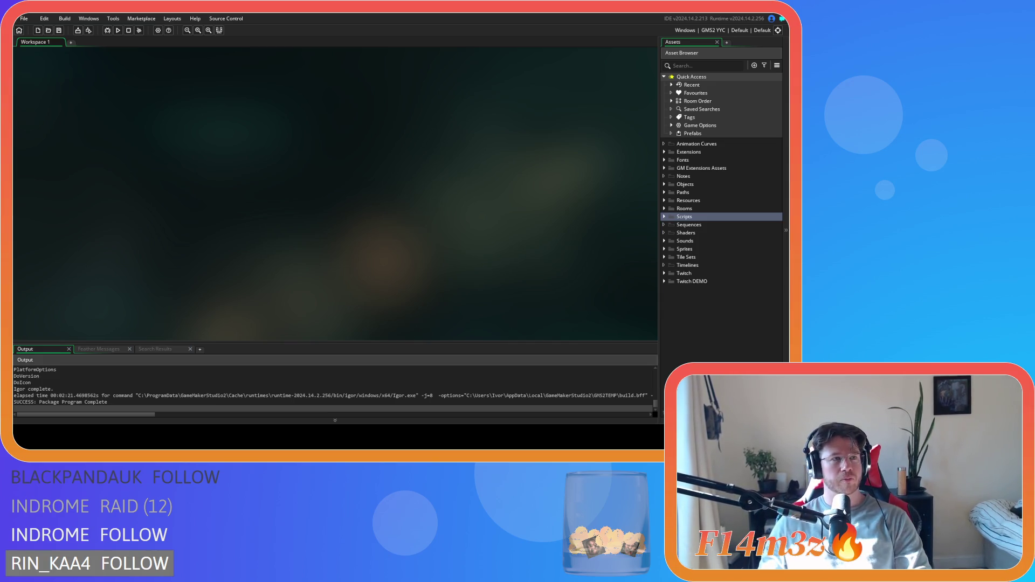
Expand Objects > Lighting in the Asset Browser and open ob_lighting's Draw event code
{"action": "left_click", "coordinate": [663, 217]}
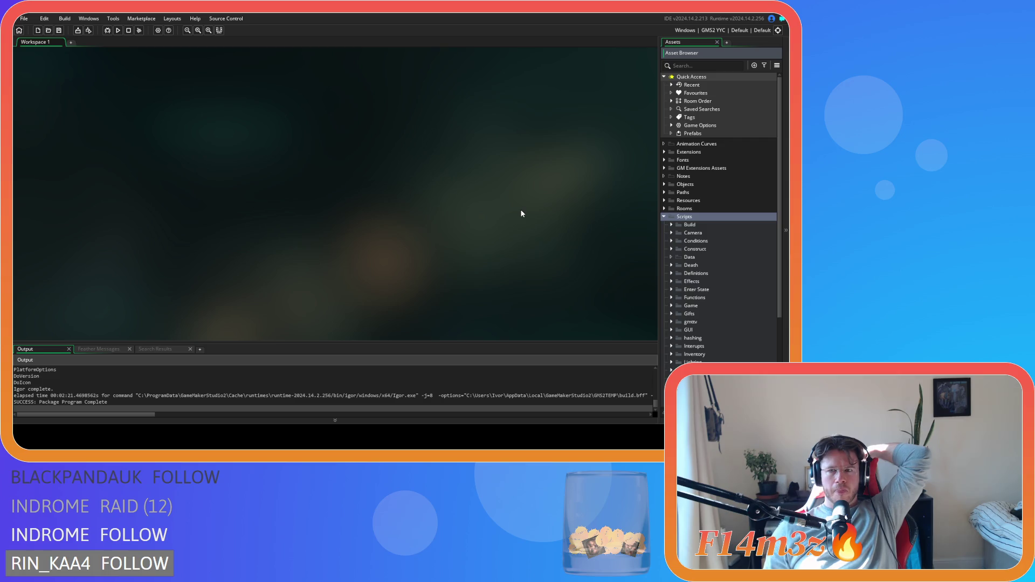
{"action": "left_click", "coordinate": [663, 217]}
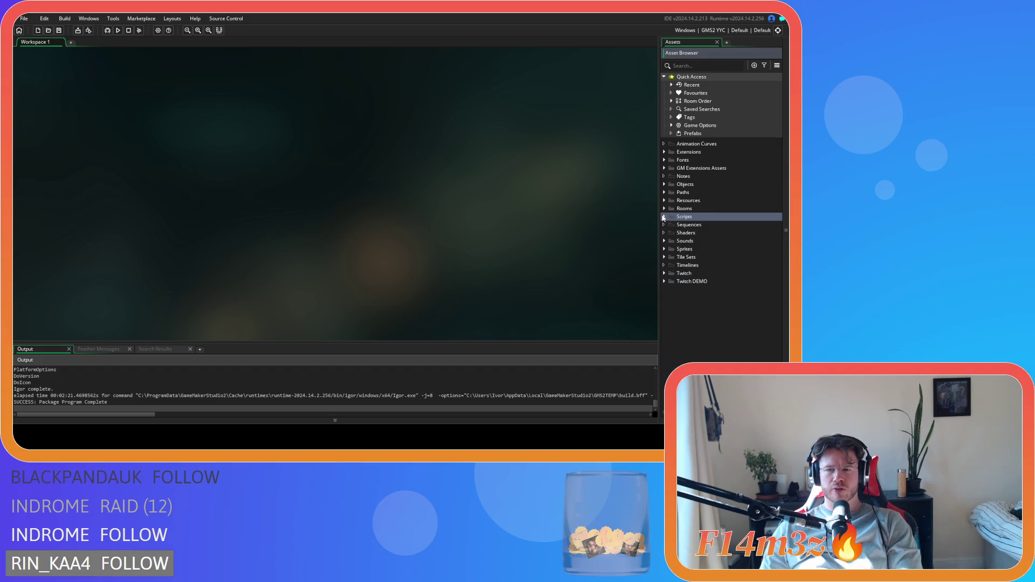
{"action": "left_click", "coordinate": [663, 216]}
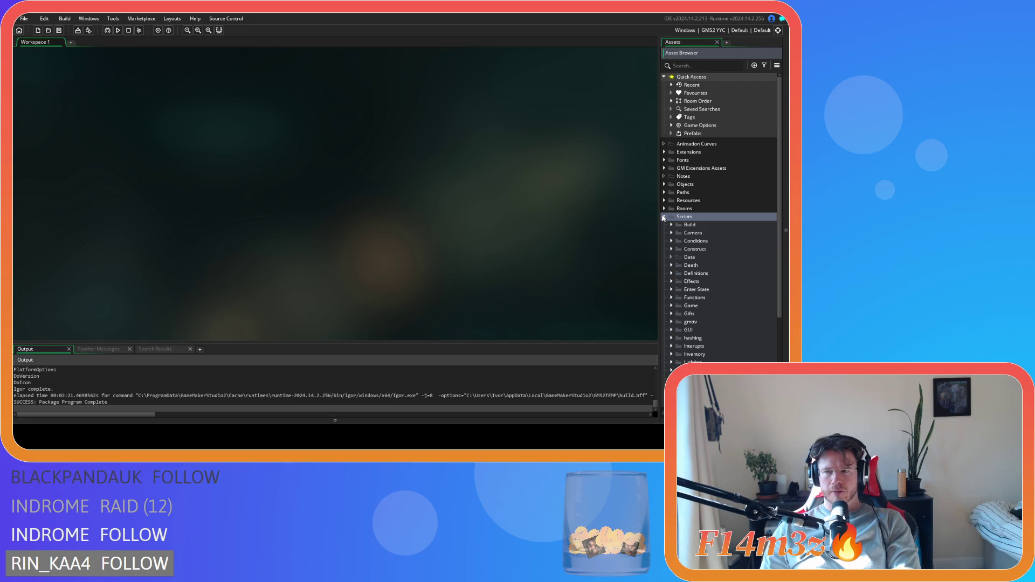
{"action": "left_click", "coordinate": [663, 217]}
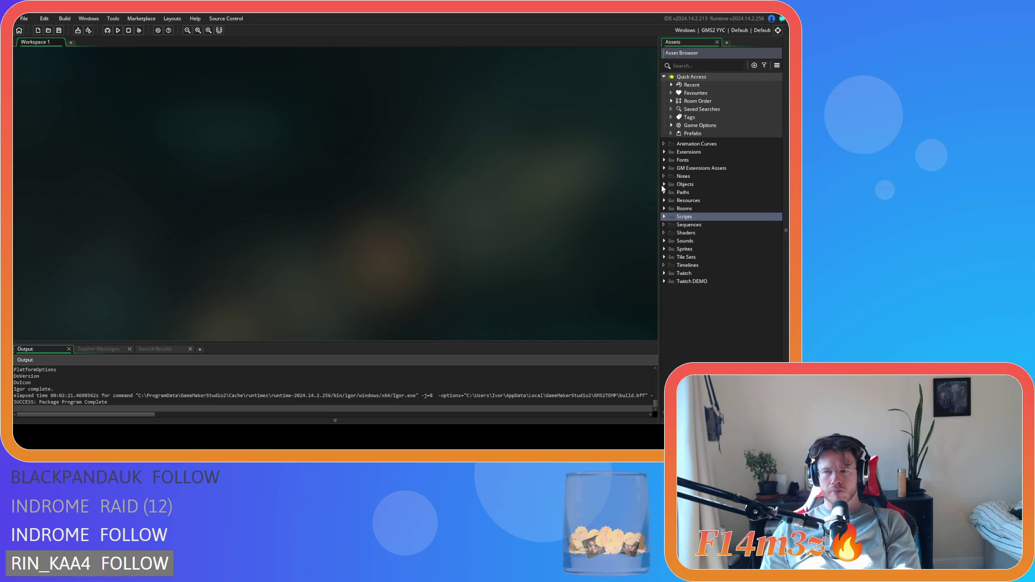
{"action": "left_click", "coordinate": [663, 184]}
{"action": "left_click", "coordinate": [671, 241]}
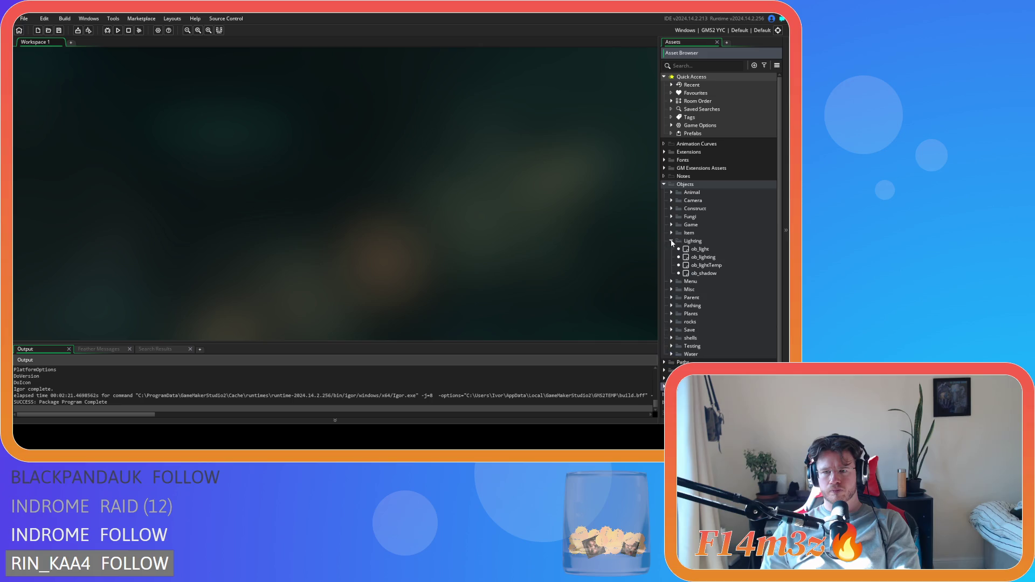
{"action": "double_click", "coordinate": [703, 258]}
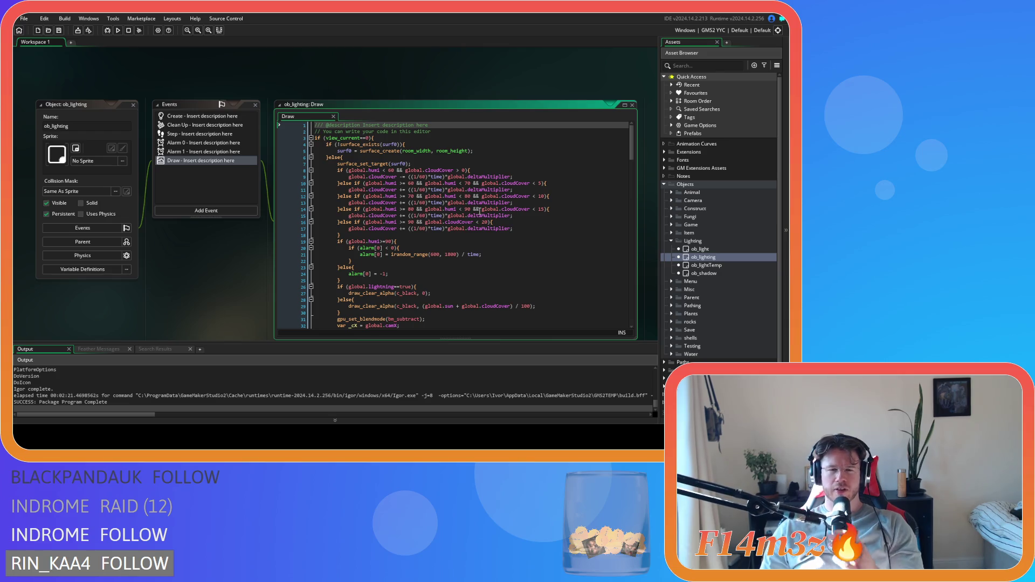
Duplicate the bm_normal blend line to change it to bm_add, then delete the duplicate
{"action": "left_click", "coordinate": [479, 210]}
{"action": "left_click_drag", "start_coordinate": [631, 151], "coordinate": [641, 333]}
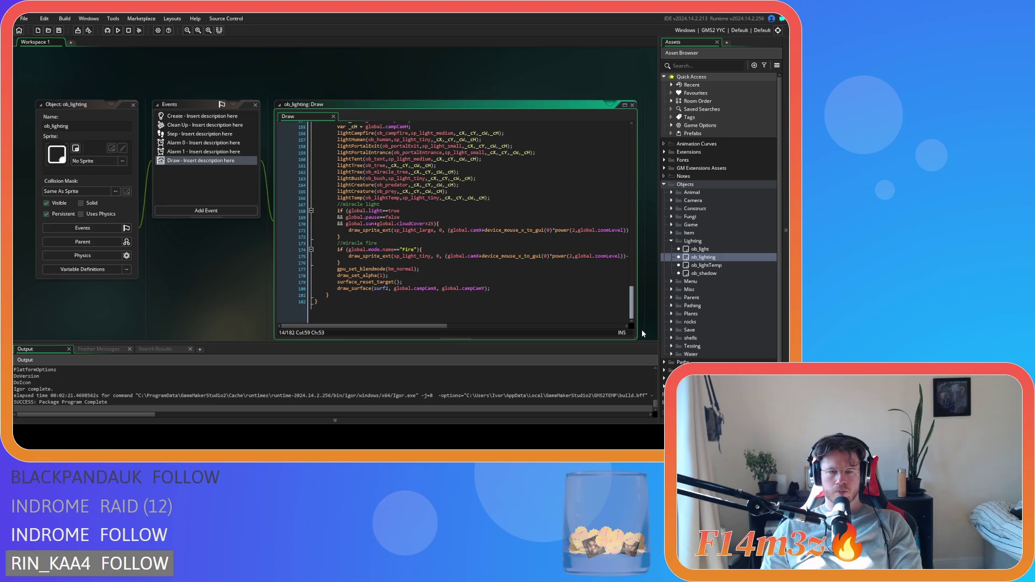
{"action": "mouse_move", "coordinate": [642, 333]}
{"action": "left_mouse_down"}
{"action": "mouse_move", "coordinate": [640, 303]}
{"action": "mouse_move", "coordinate": [627, 317]}
{"action": "left_mouse_up"}
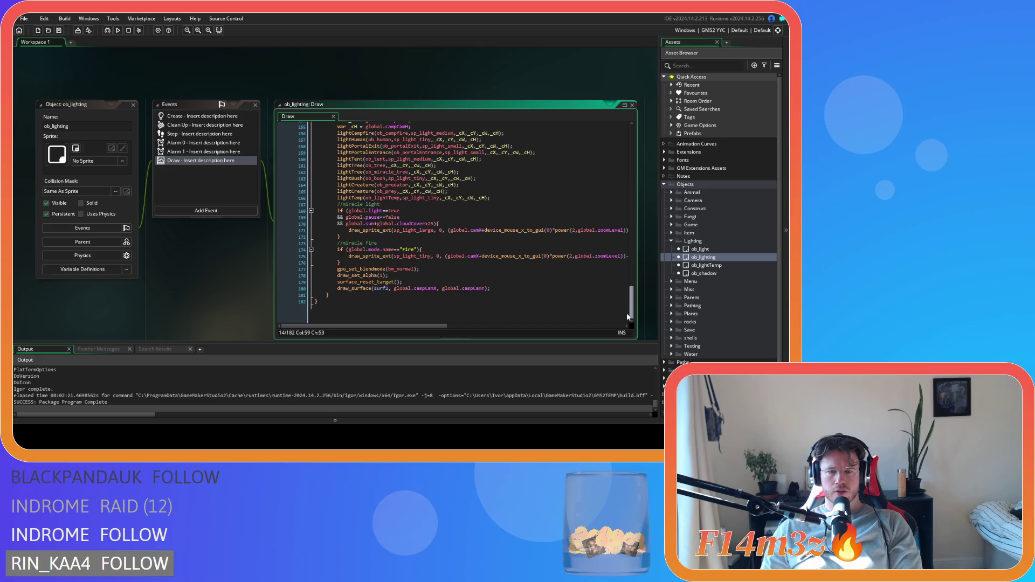
{"action": "left_click", "coordinate": [424, 268]}
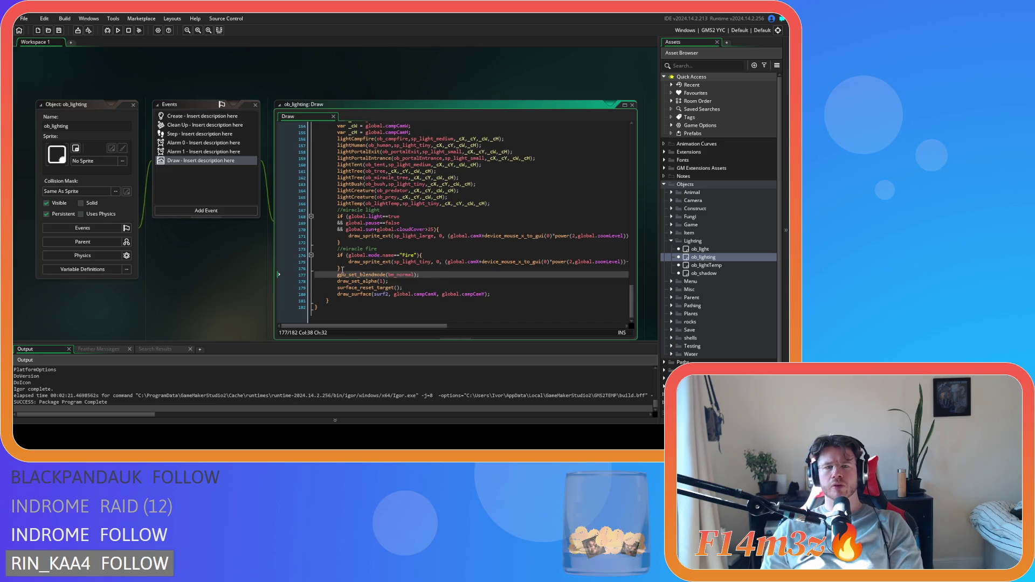
{"action": "key", "text": "ctrl+d"}
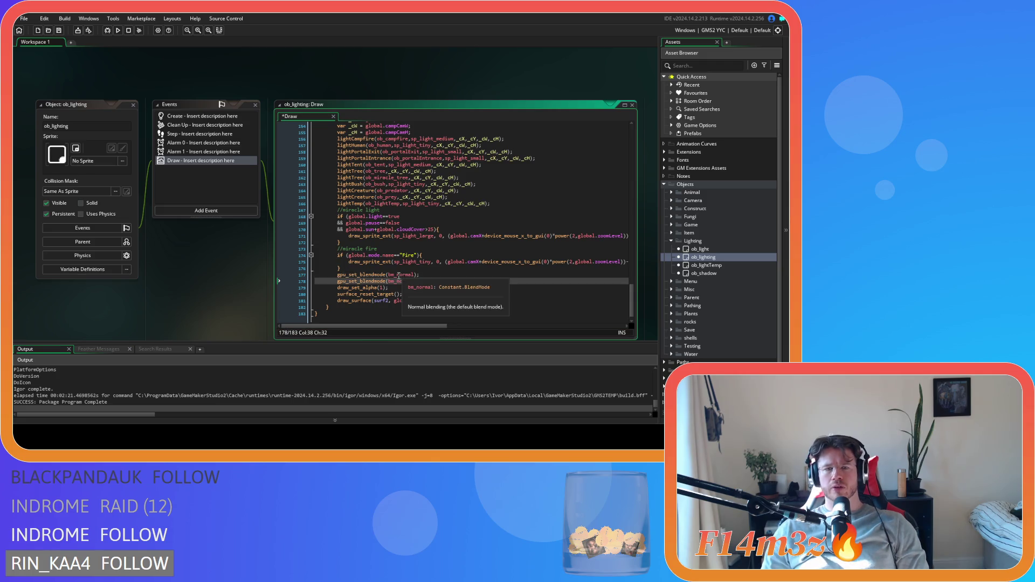
{"action": "double_click", "coordinate": [399, 276]}
{"action": "type", "text": "bm_add"}
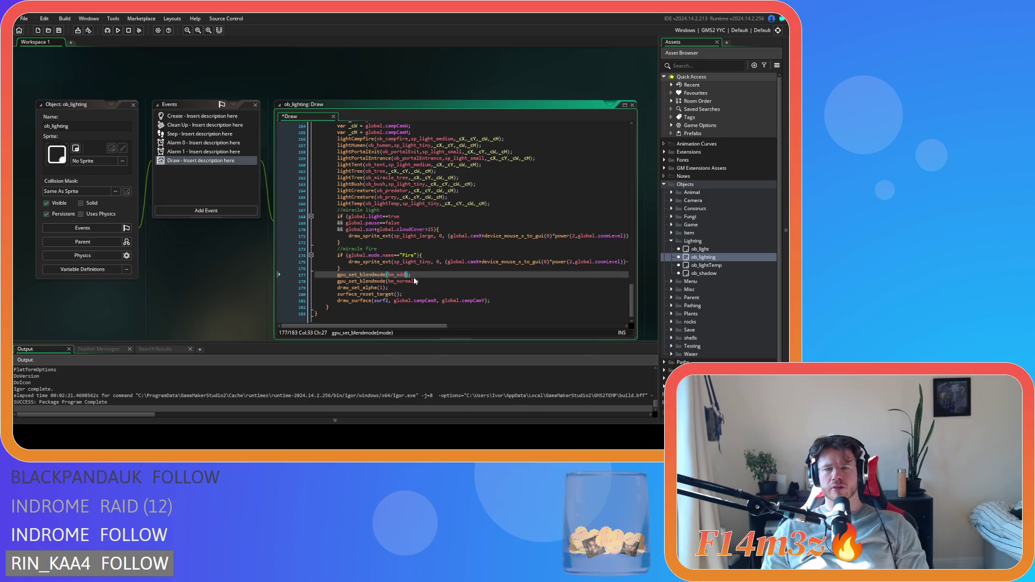
{"action": "key", "text": "shift+Home"}
{"action": "key", "text": "BackSpace"}
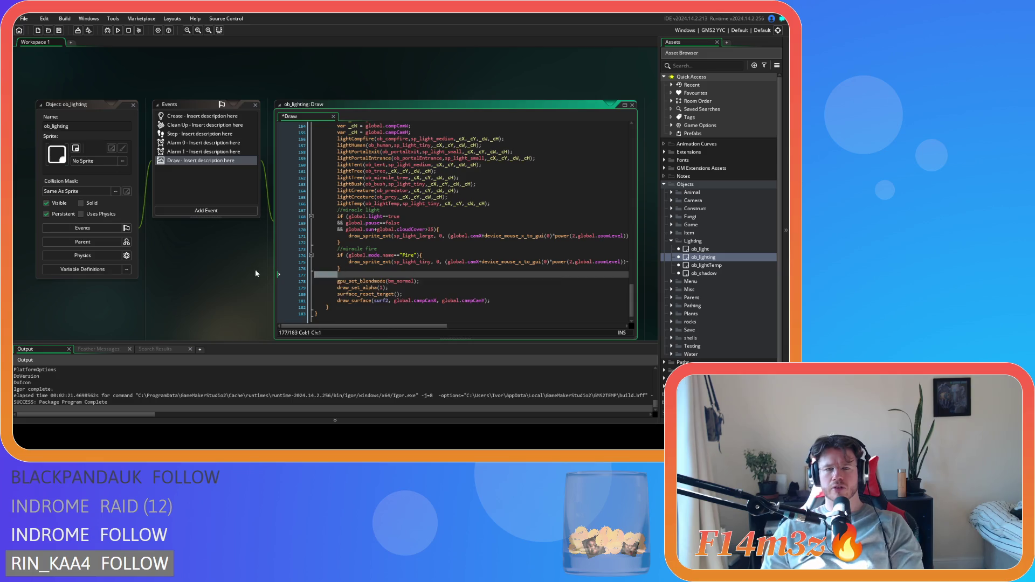
{"action": "key", "text": "BackSpace"}
Insert gpu_set_blendmode(bm_add); before the fire section's draw_set_alpha reset, followed by a blank line
{"action": "scroll", "coordinate": [519, 279], "scroll_direction": "up", "scroll_amount": 15}
{"action": "scroll", "coordinate": [519, 278], "scroll_direction": "up", "scroll_amount": 18}
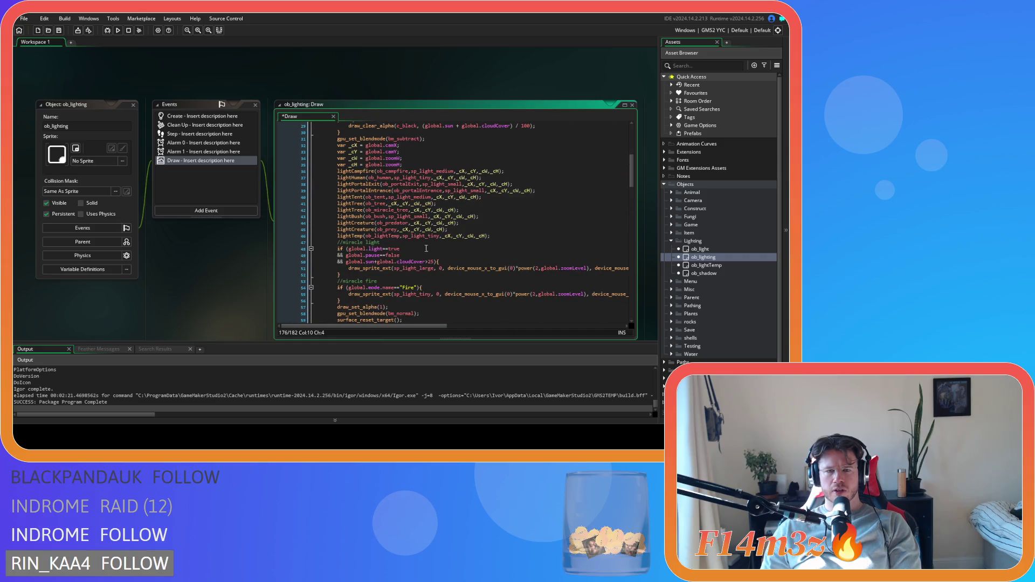
{"action": "scroll", "coordinate": [426, 248], "scroll_direction": "down", "scroll_amount": 3}
{"action": "left_click", "coordinate": [404, 244]}
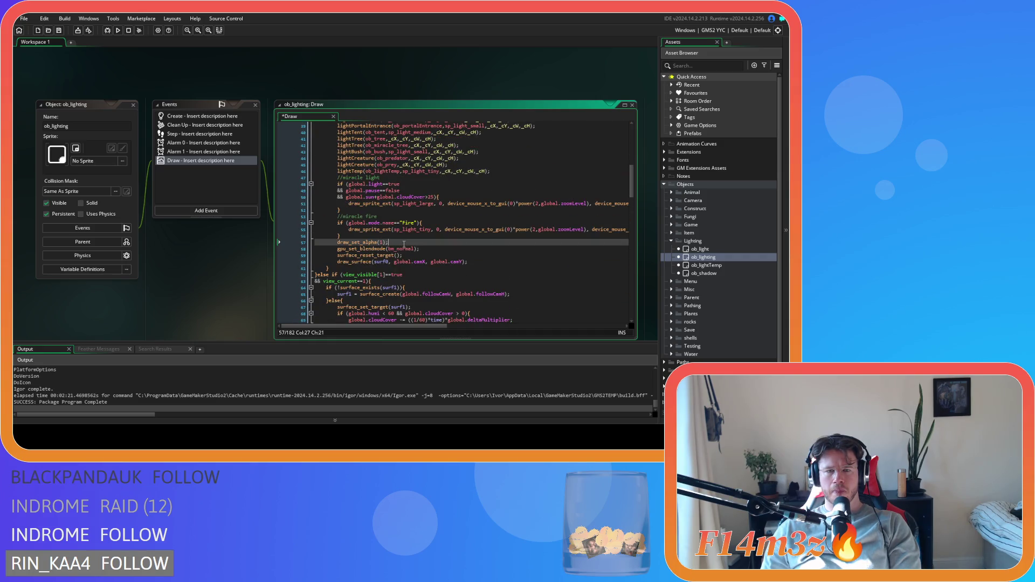
{"action": "scroll", "coordinate": [405, 246], "scroll_direction": "down", "scroll_amount": 10}
{"action": "scroll", "coordinate": [412, 249], "scroll_direction": "down", "scroll_amount": 7}
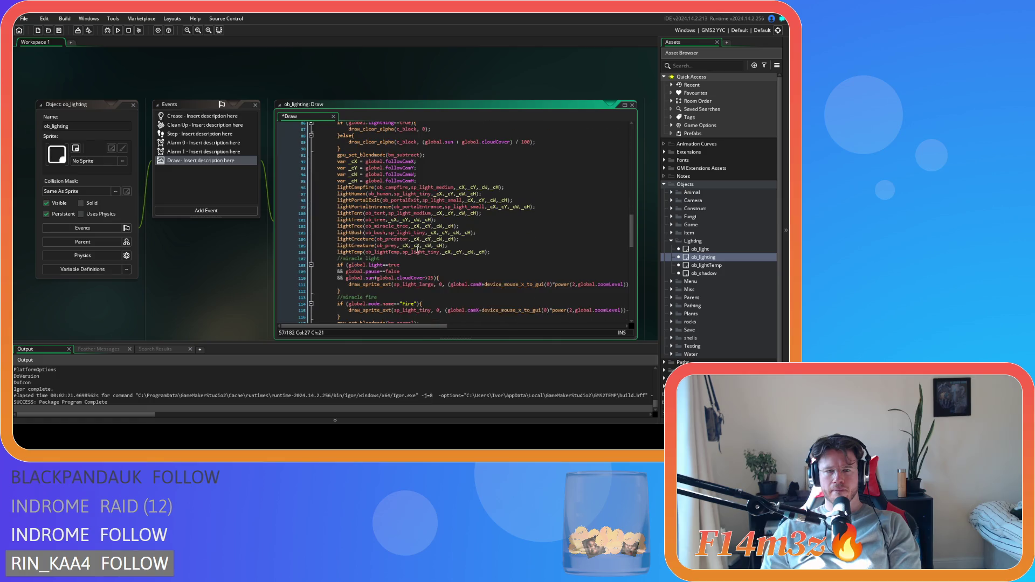
{"action": "scroll", "coordinate": [568, 271], "scroll_direction": "up", "scroll_amount": 14}
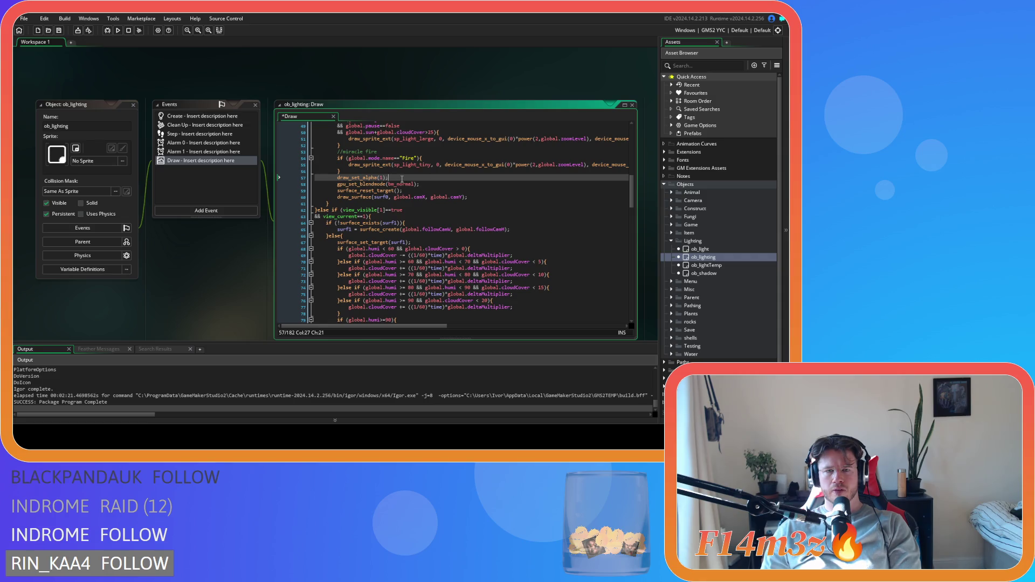
{"action": "left_click", "coordinate": [353, 170]}
{"action": "key", "text": "Return"}
{"action": "type", "text": "gpu_set_blendmode(bm_add);"}
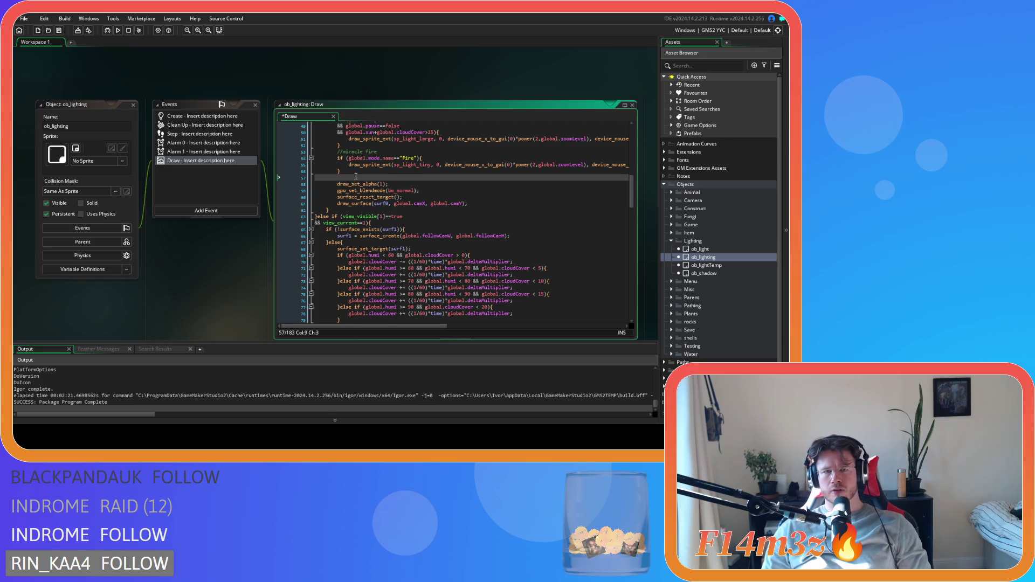
{"action": "key", "text": "Return"}
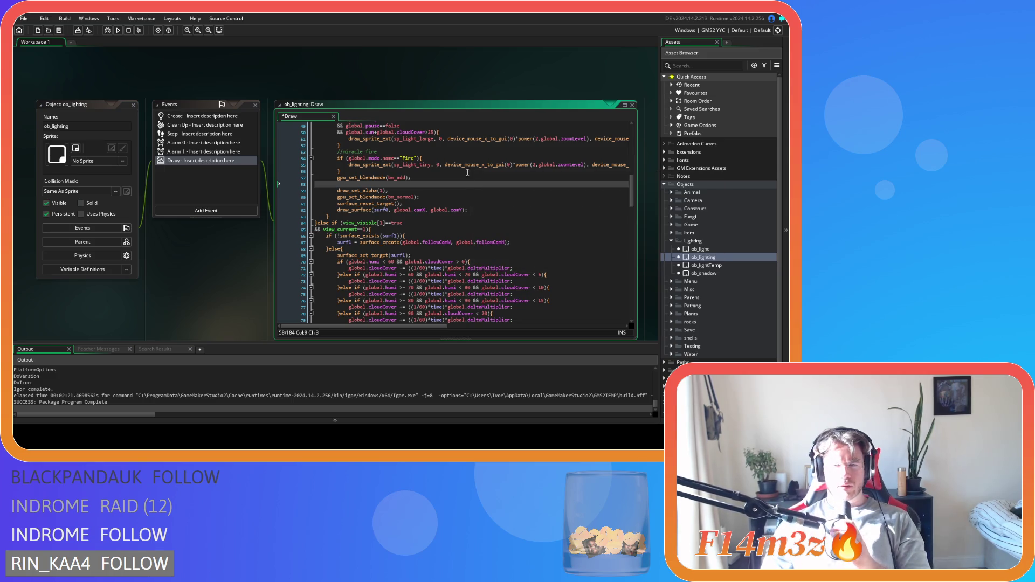
Set the orange clear to draw_clear_alpha(c_orange, 0.25) and save the Draw code
{"action": "left_click", "coordinate": [393, 178]}
{"action": "left_click", "coordinate": [399, 185]}
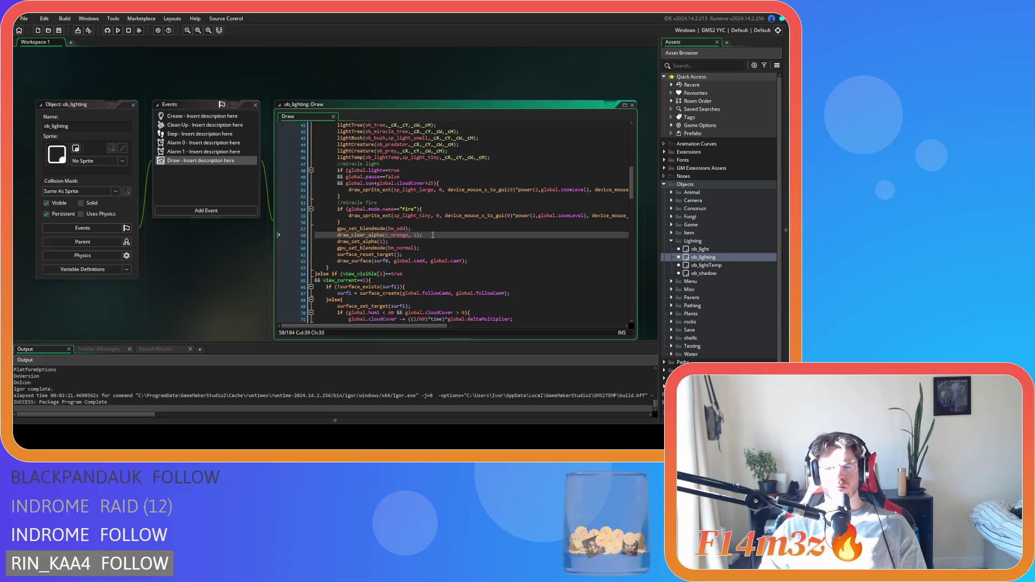
{"action": "double_click", "coordinate": [415, 235]}
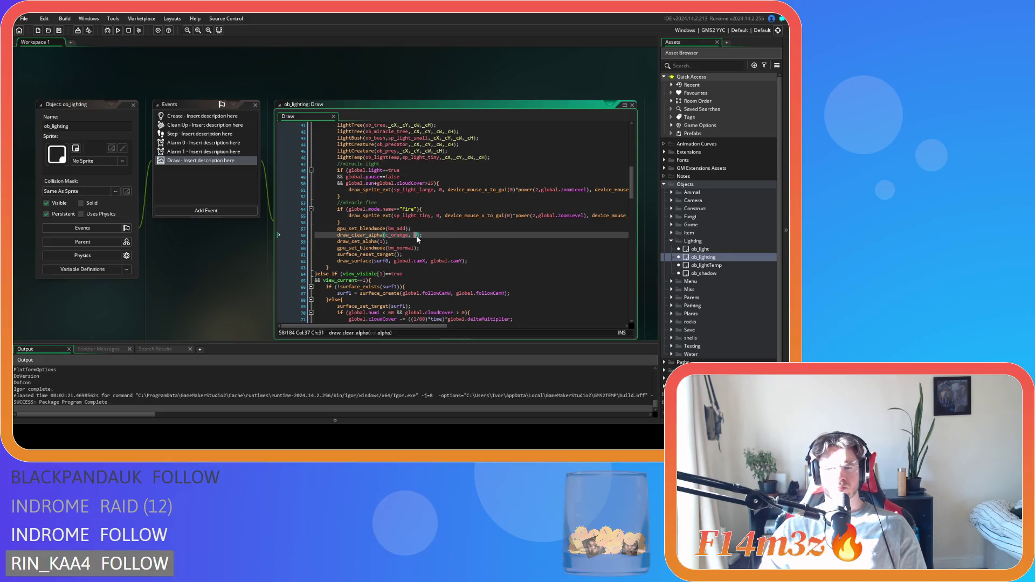
{"action": "type", "text": "0"}
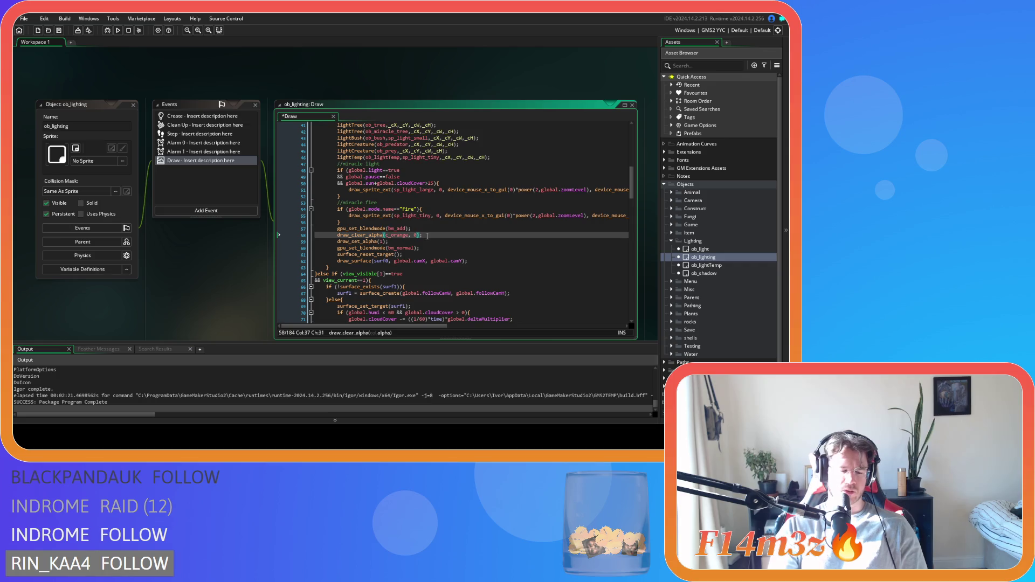
{"action": "type", "text": ".25"}
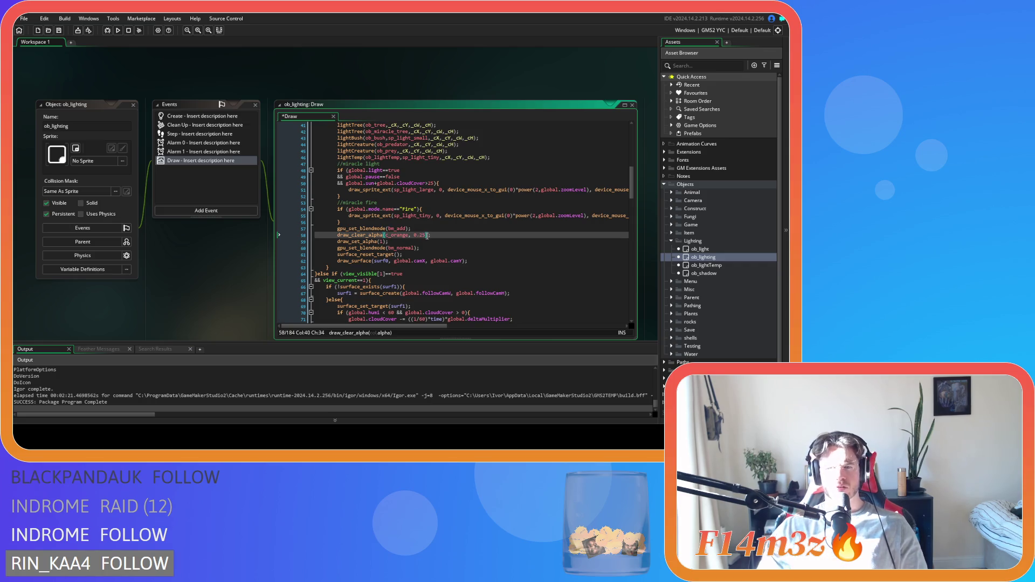
{"action": "left_click", "coordinate": [435, 236]}
{"action": "key", "text": "ctrl+s"}
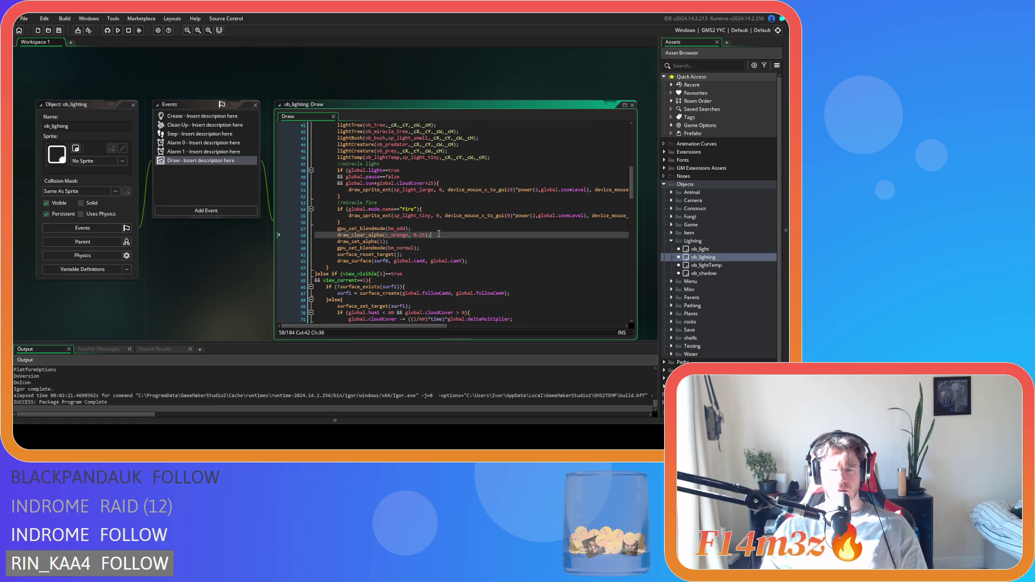
Recheck the 0.25 alpha value and start a test build-and-run with F5
{"action": "left_click_drag", "start_coordinate": [413, 237], "coordinate": [425, 238]}
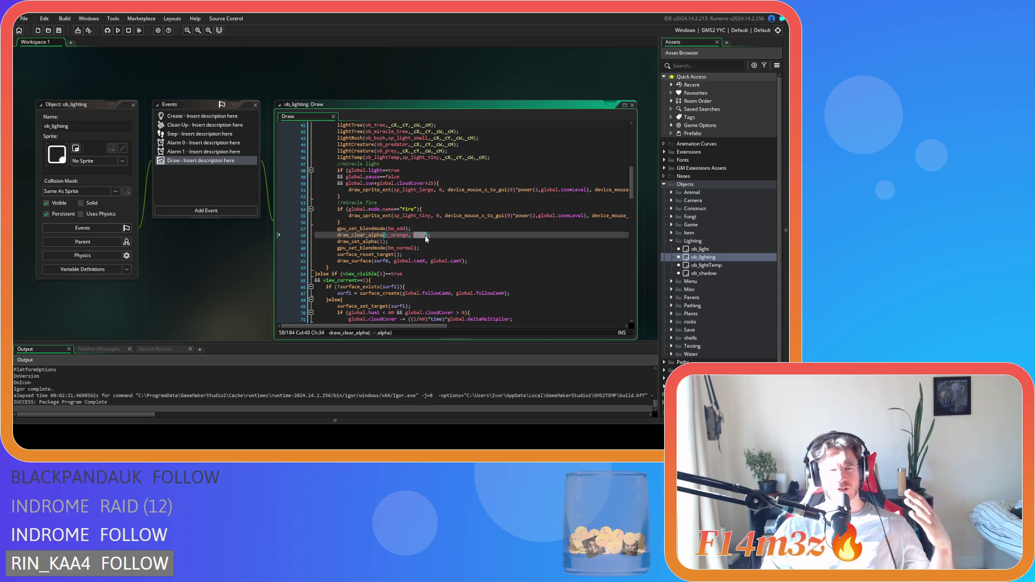
{"action": "left_click", "coordinate": [434, 236]}
{"action": "type", "text": ");"}
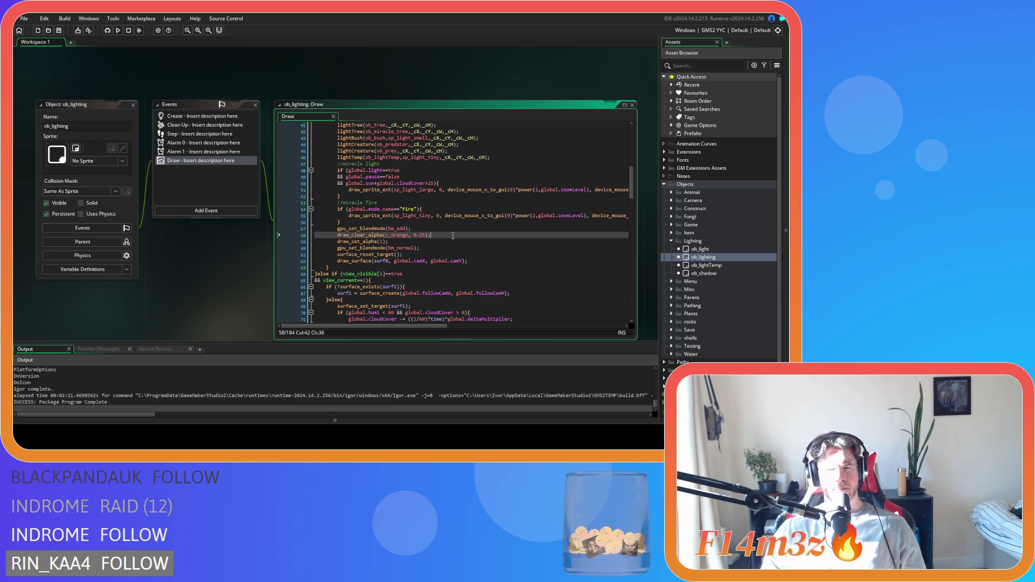
{"action": "key", "text": "F5"}
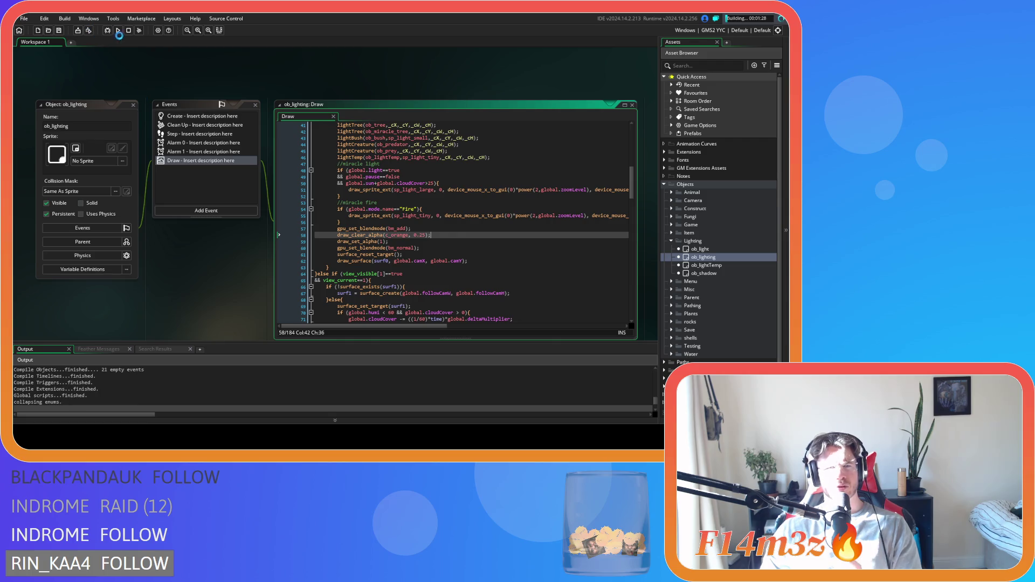
Stop the running build and select the light calls on lines 45–48
{"action": "left_click", "coordinate": [130, 31]}
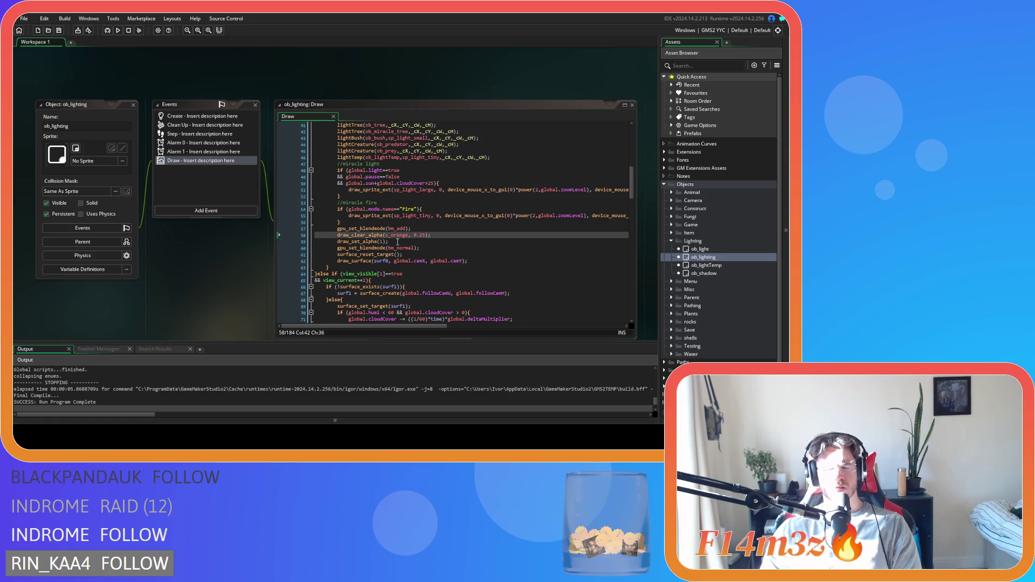
{"action": "left_click_drag", "start_coordinate": [425, 151], "coordinate": [421, 171]}
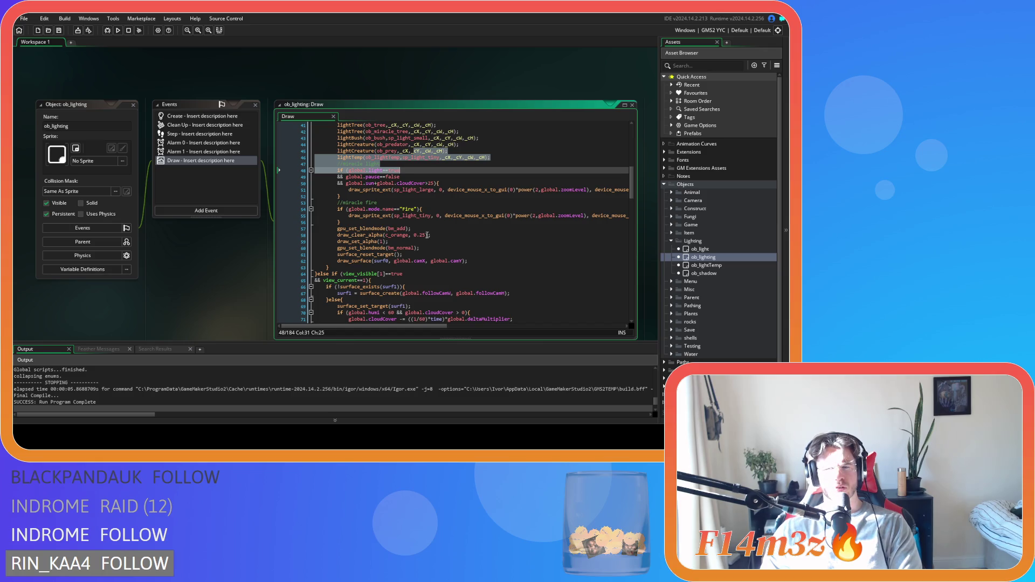
Compare the subtract, lightning and cloud-cover clear calls with line 58, then rebuild with F5
{"action": "left_click", "coordinate": [430, 234]}
{"action": "scroll", "coordinate": [434, 233], "scroll_direction": "up", "scroll_amount": 6}
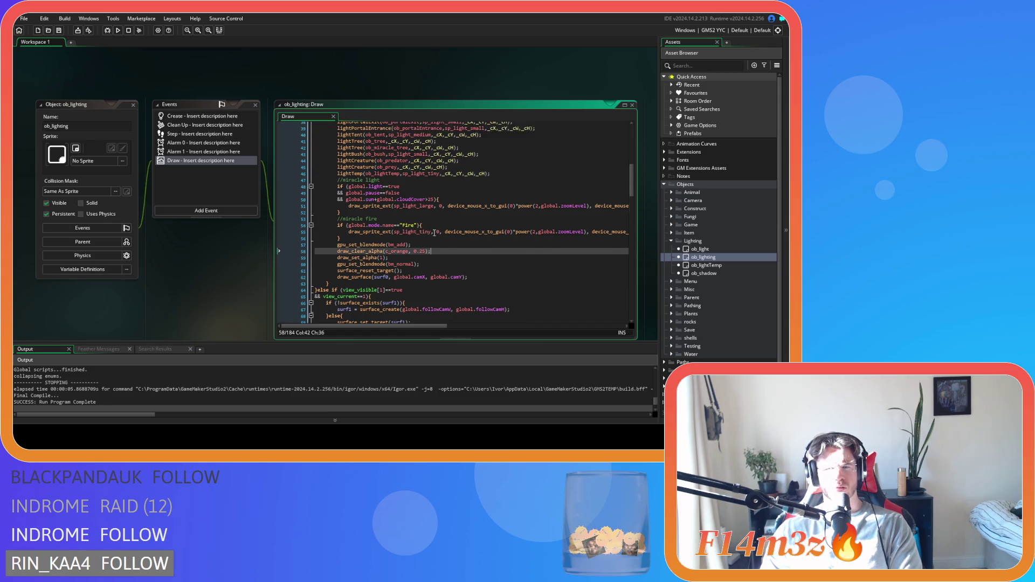
{"action": "left_click", "coordinate": [413, 180]}
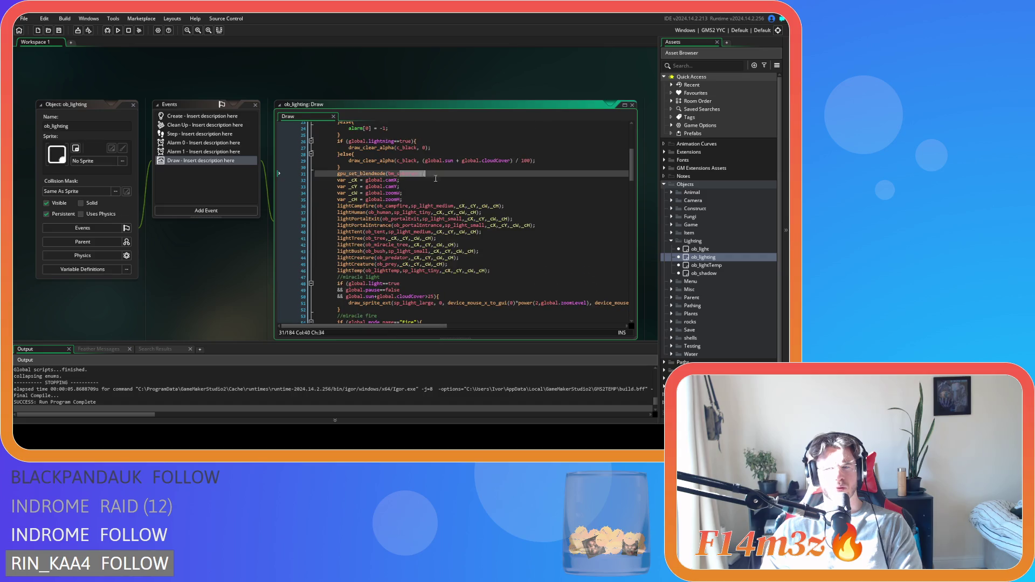
{"action": "scroll", "coordinate": [394, 238], "scroll_direction": "down", "scroll_amount": 6}
{"action": "left_click", "coordinate": [436, 236]}
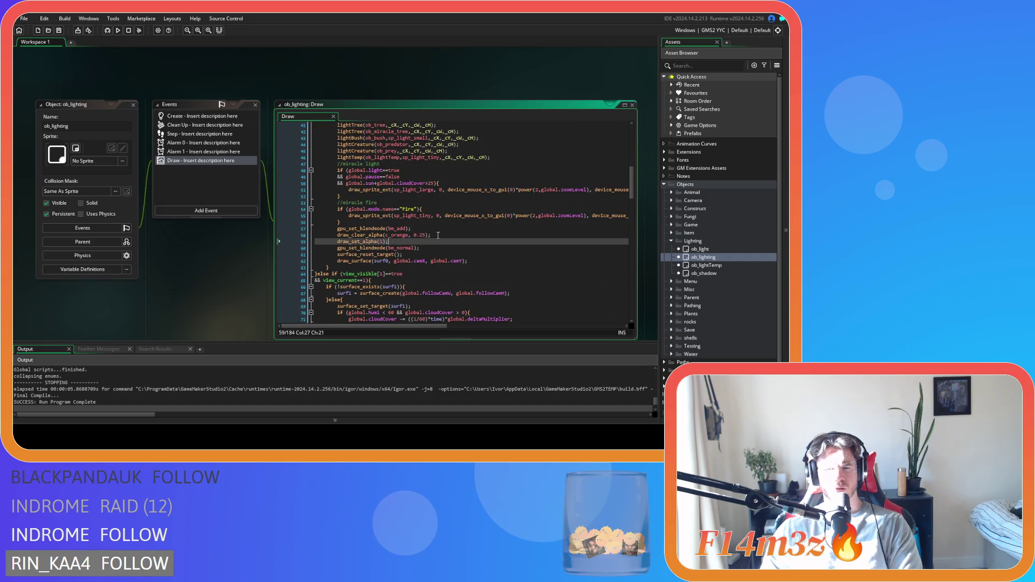
{"action": "scroll", "coordinate": [437, 235], "scroll_direction": "up", "scroll_amount": 7}
{"action": "scroll", "coordinate": [437, 235], "scroll_direction": "up", "scroll_amount": 1}
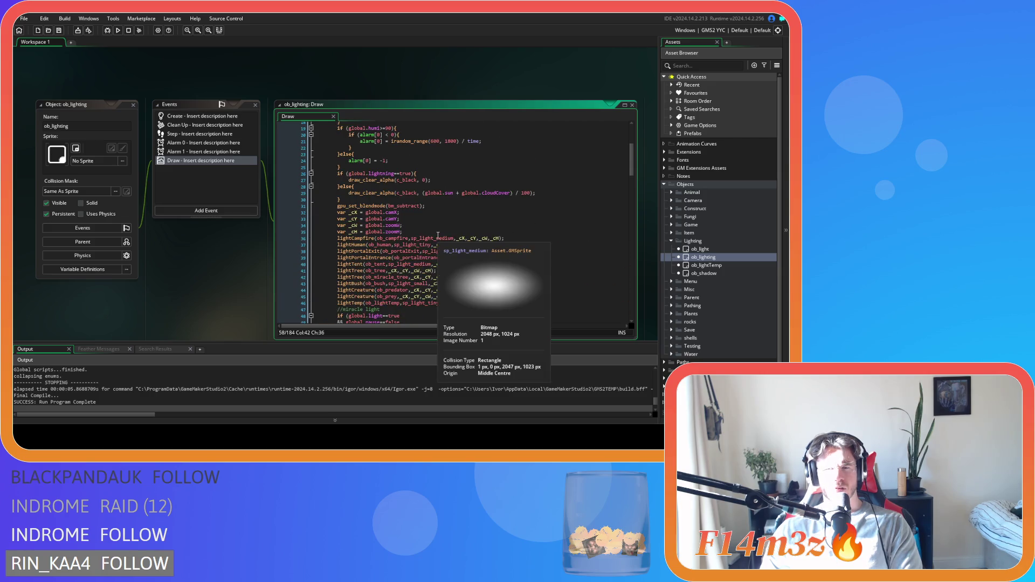
{"action": "left_click", "coordinate": [413, 181]}
{"action": "left_click", "coordinate": [426, 193]}
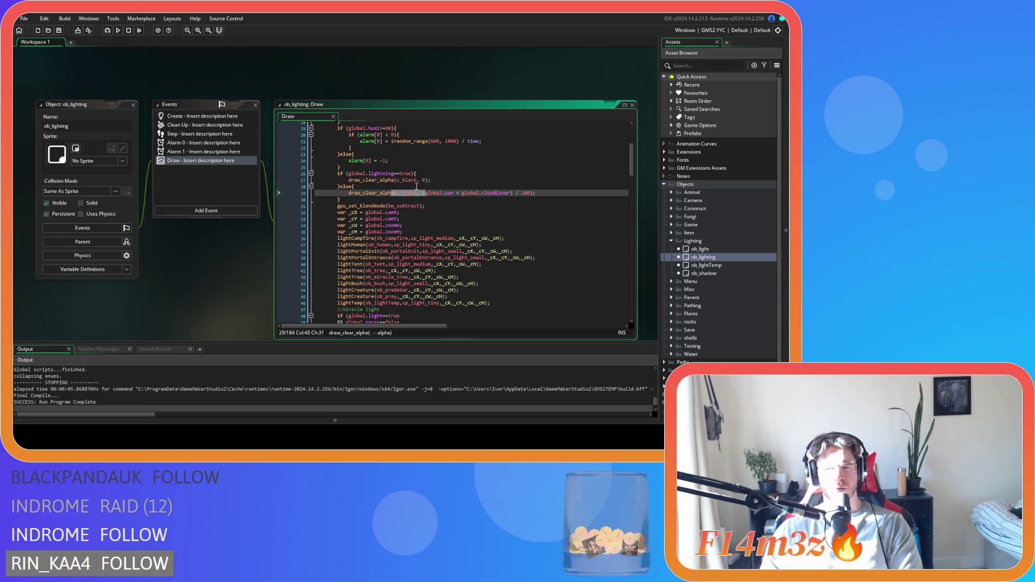
{"action": "left_click", "coordinate": [435, 179]}
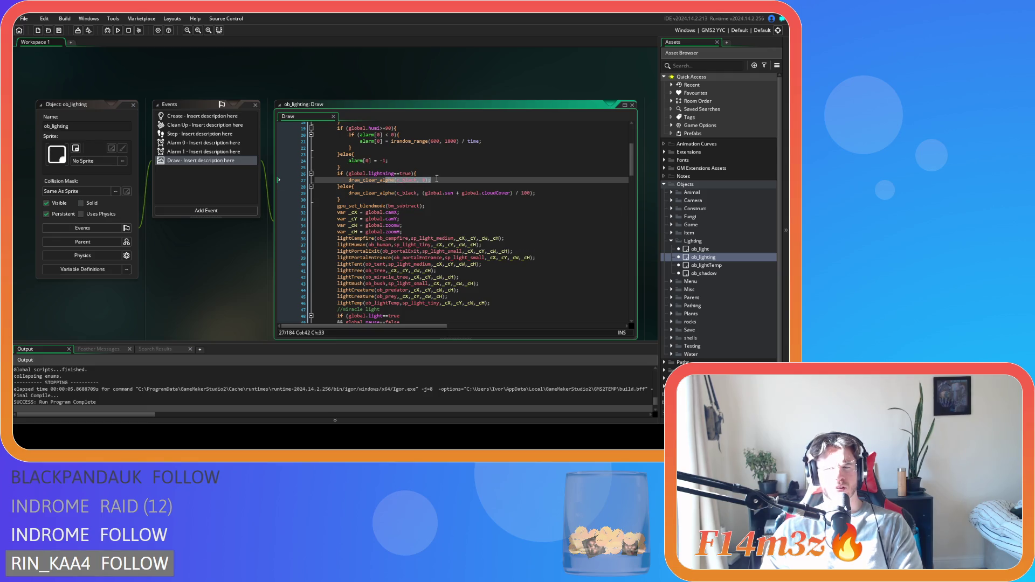
{"action": "scroll", "coordinate": [435, 189], "scroll_direction": "down", "scroll_amount": 8}
{"action": "left_click", "coordinate": [435, 234]}
{"action": "key", "text": "F5"}
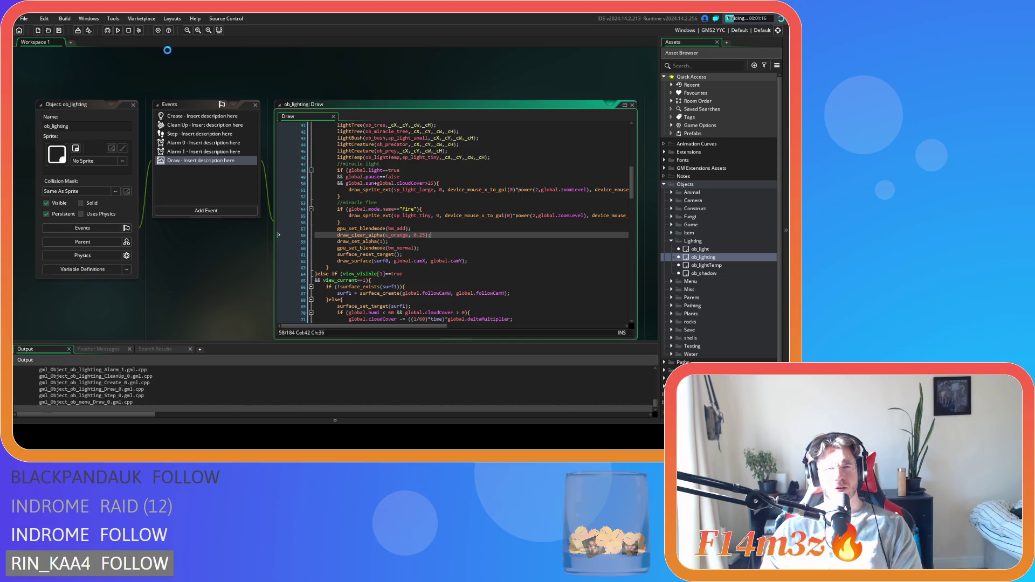
Switch the build target from YYC to GMS2 VM and run the game
{"action": "left_click", "coordinate": [712, 30]}
{"action": "left_click", "coordinate": [516, 64]}
{"action": "left_click", "coordinate": [117, 30]}
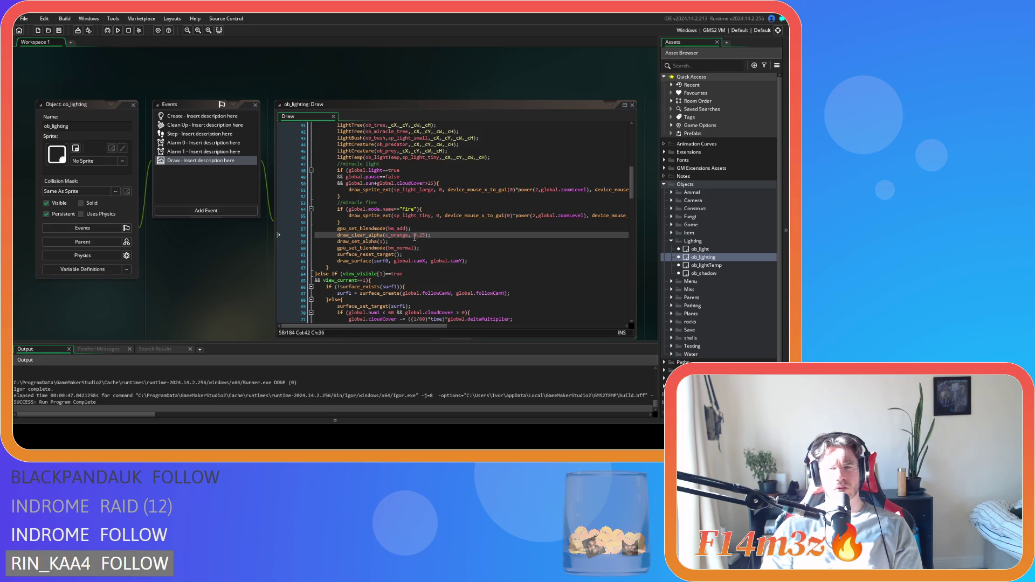
Change the orange clear alpha on line 58 from 0.25 to 1 and rerun the game
{"action": "left_click", "coordinate": [414, 238]}
{"action": "key", "text": "BackSpace"}
{"action": "key", "text": "BackSpace"}
{"action": "key", "text": "Delete"}
{"action": "key", "text": "Delete"}
{"action": "key", "text": "Delete"}
{"action": "type", "text": "1"}
{"action": "left_click", "coordinate": [432, 235]}
{"action": "key", "text": "F5"}
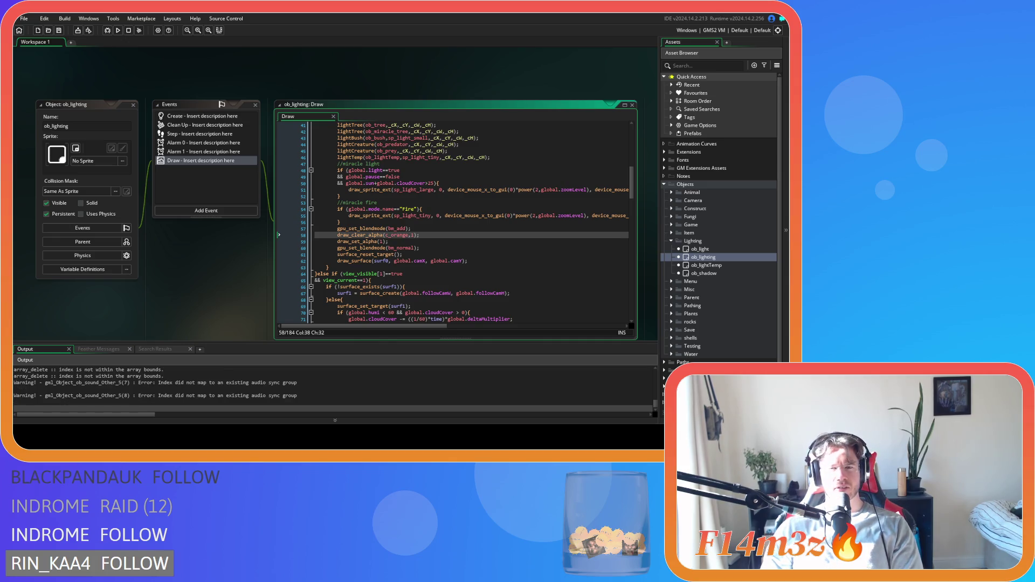
{"action": "left_click", "coordinate": [414, 238]}
Lower the draw_clear_alpha(c_orange, …) value from 1 to 0.5 and rebuild the game
{"action": "key", "text": "BackSpace"}
{"action": "type", "text": "0.5"}
{"action": "key", "text": "F5"}
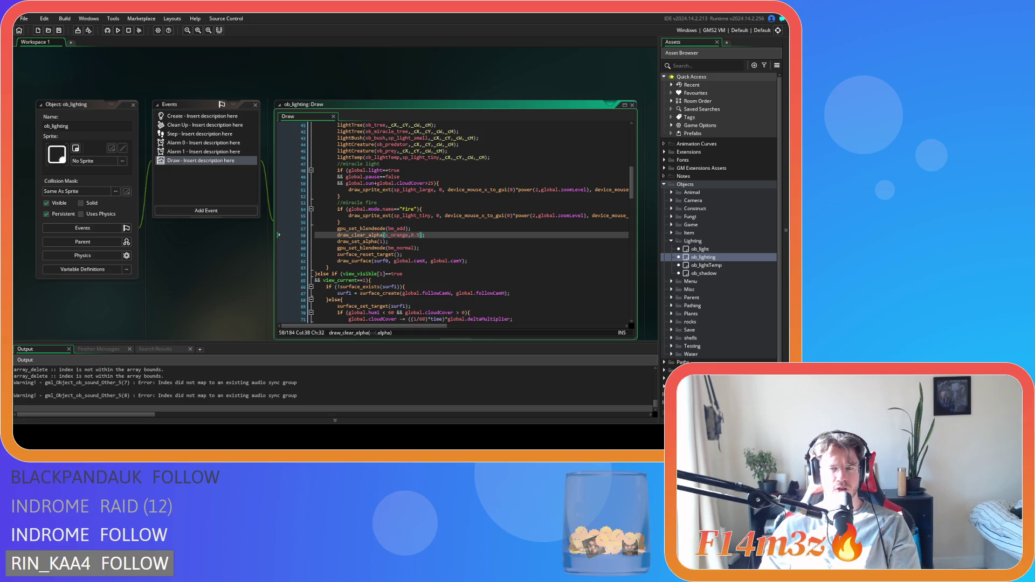
{"action": "left_click", "coordinate": [434, 236]}
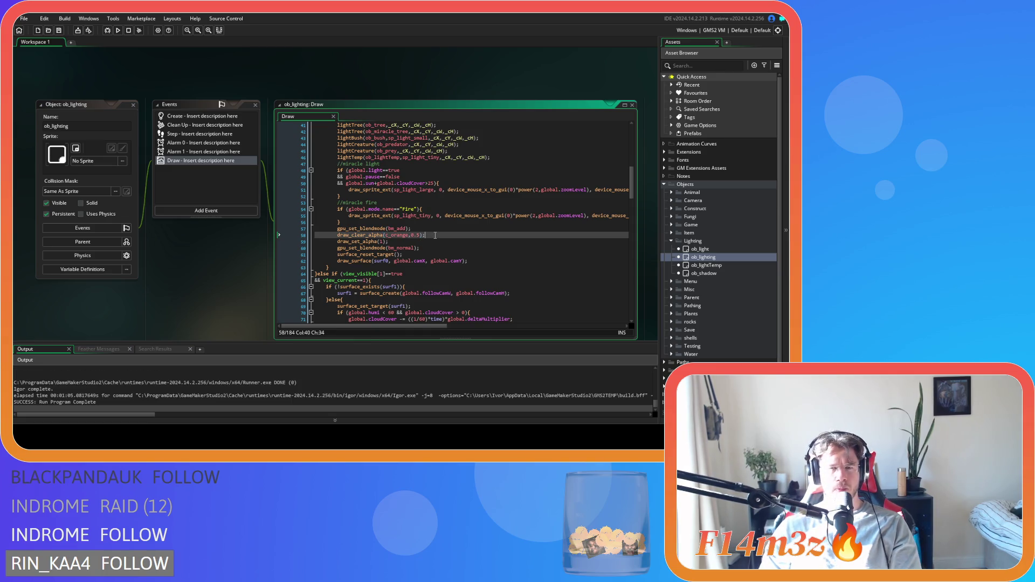
Comment out lines 57–58, the additive blend and orange clear, then run the game
{"action": "left_click_drag", "start_coordinate": [338, 235], "coordinate": [337, 229]}
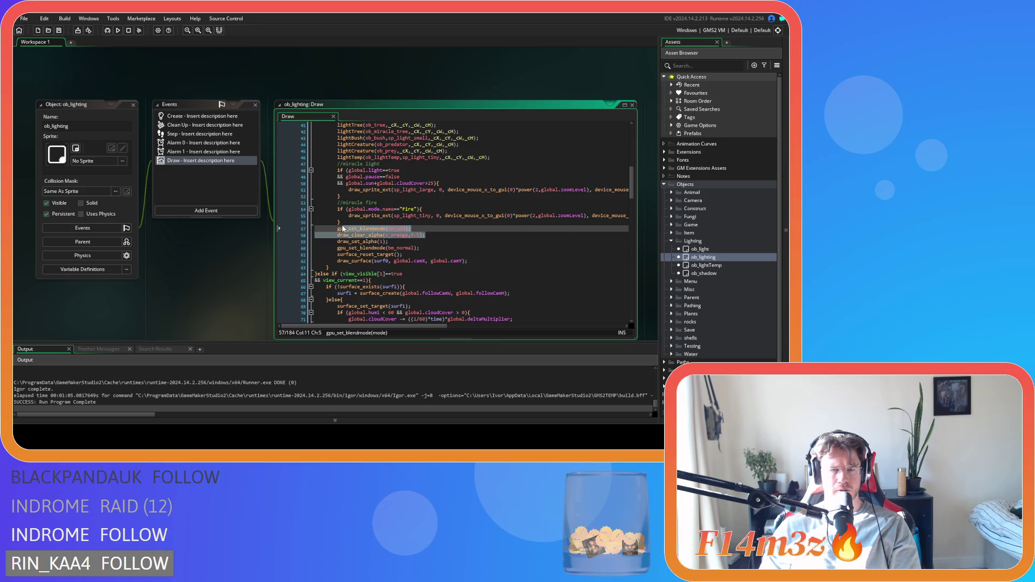
{"action": "key", "text": "ctrl+k"}
{"action": "left_click", "coordinate": [445, 235]}
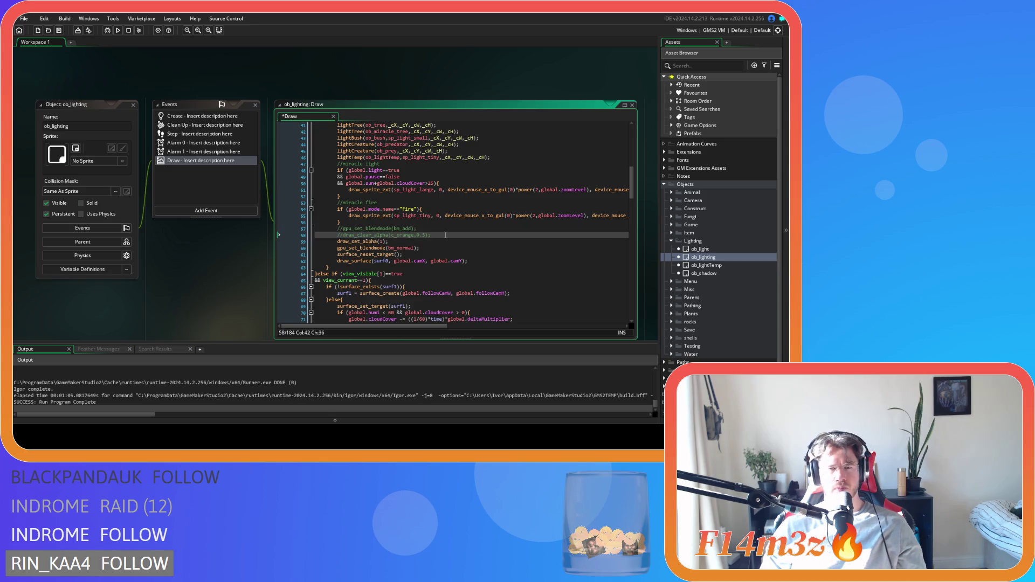
{"action": "key", "text": "F5"}
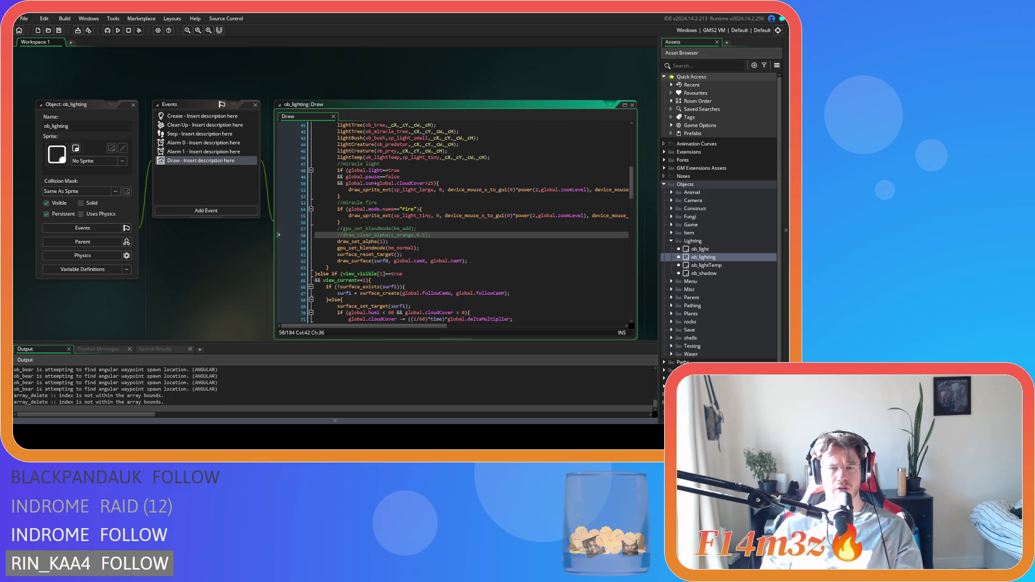
Append -flicker to the miracle fire sprite's alpha argument on line 55
{"action": "left_click", "coordinate": [383, 215]}
{"action": "left_click", "coordinate": [461, 244]}
{"action": "left_click", "coordinate": [377, 222]}
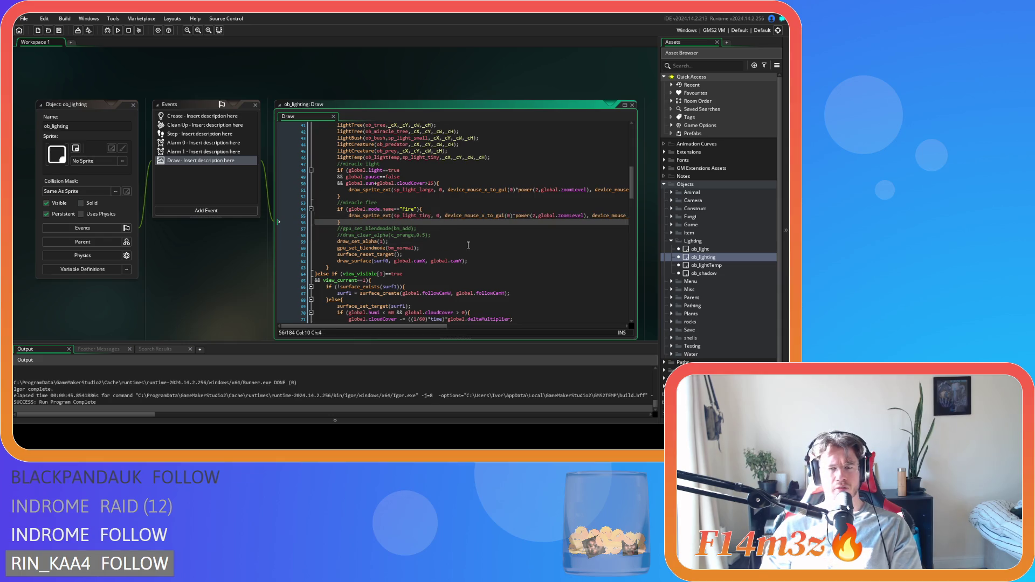
{"action": "left_click", "coordinate": [429, 217]}
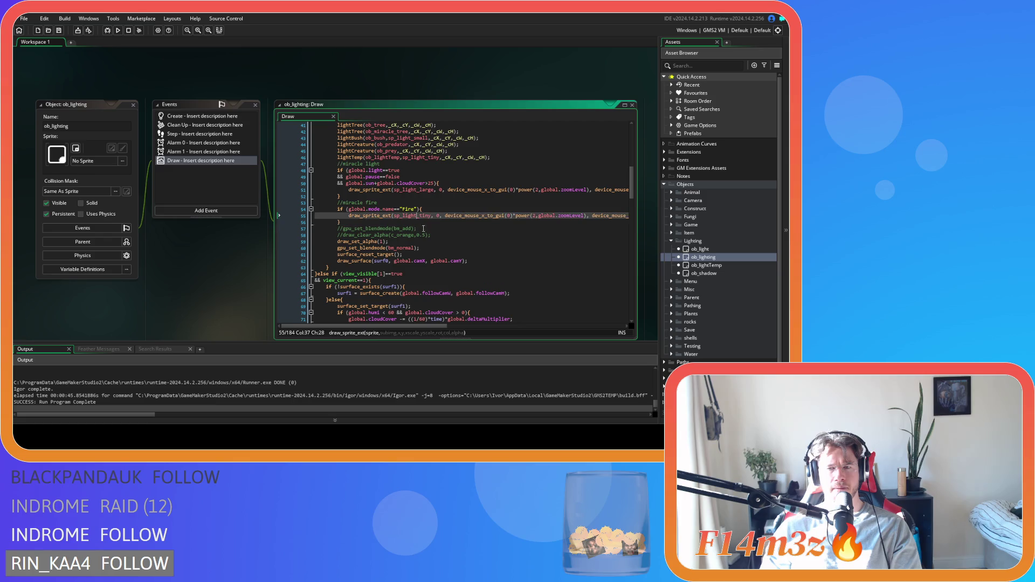
{"action": "mouse_move", "coordinate": [393, 325]}
{"action": "left_mouse_down"}
{"action": "mouse_move", "coordinate": [551, 317]}
{"action": "mouse_move", "coordinate": [365, 311]}
{"action": "left_mouse_up"}
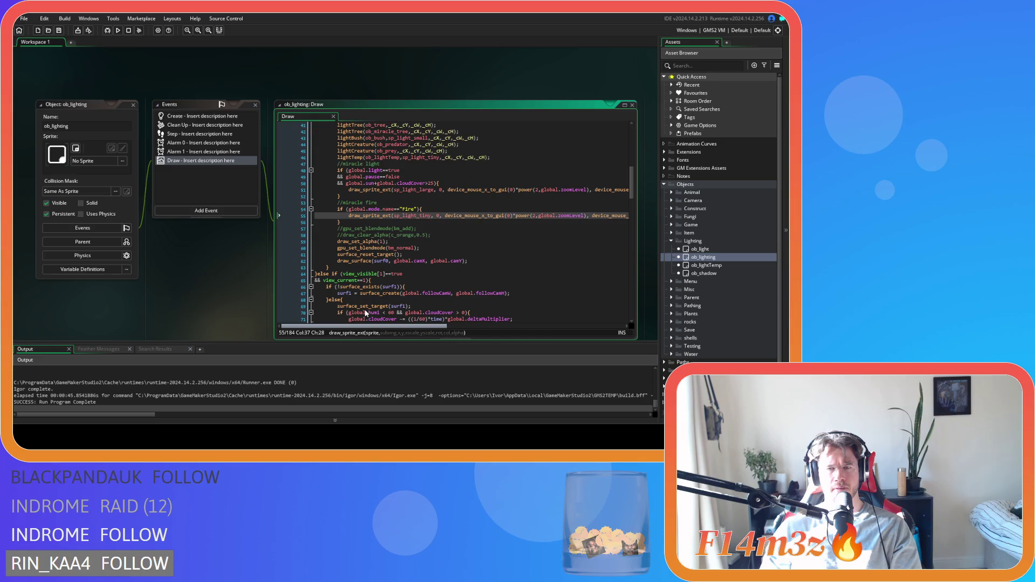
{"action": "scroll", "coordinate": [416, 233], "scroll_direction": "up", "scroll_amount": 3}
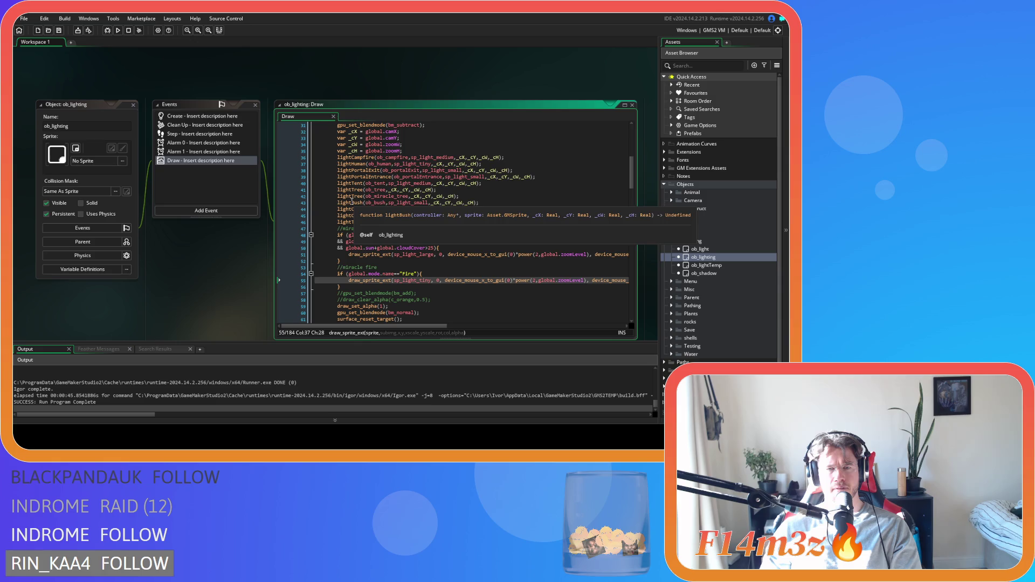
{"action": "mouse_move", "coordinate": [410, 326]}
{"action": "left_mouse_down"}
{"action": "mouse_move", "coordinate": [542, 318]}
{"action": "mouse_move", "coordinate": [390, 317]}
{"action": "left_mouse_up"}
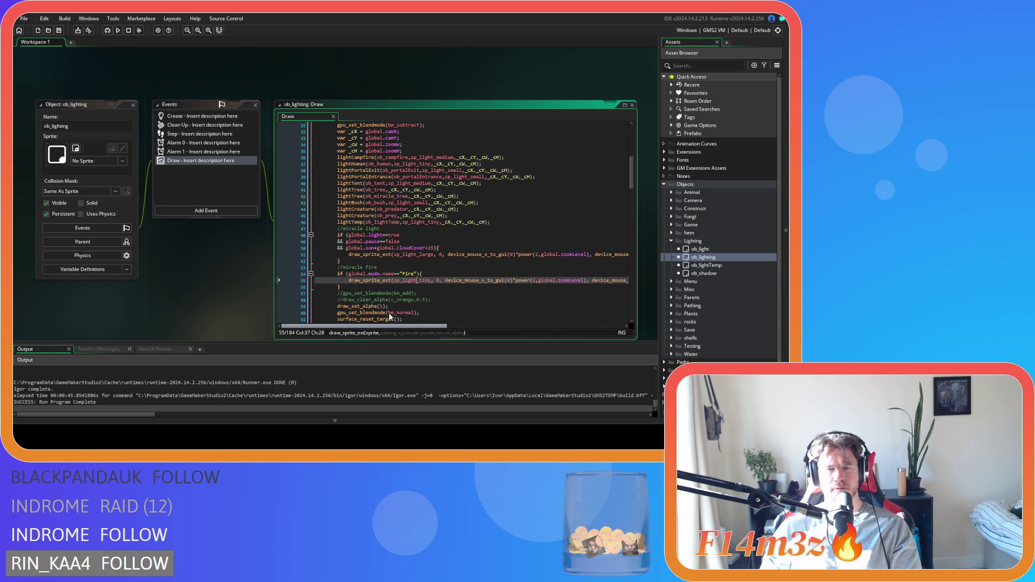
{"action": "scroll", "coordinate": [390, 317], "scroll_direction": "right", "scroll_amount": 5}
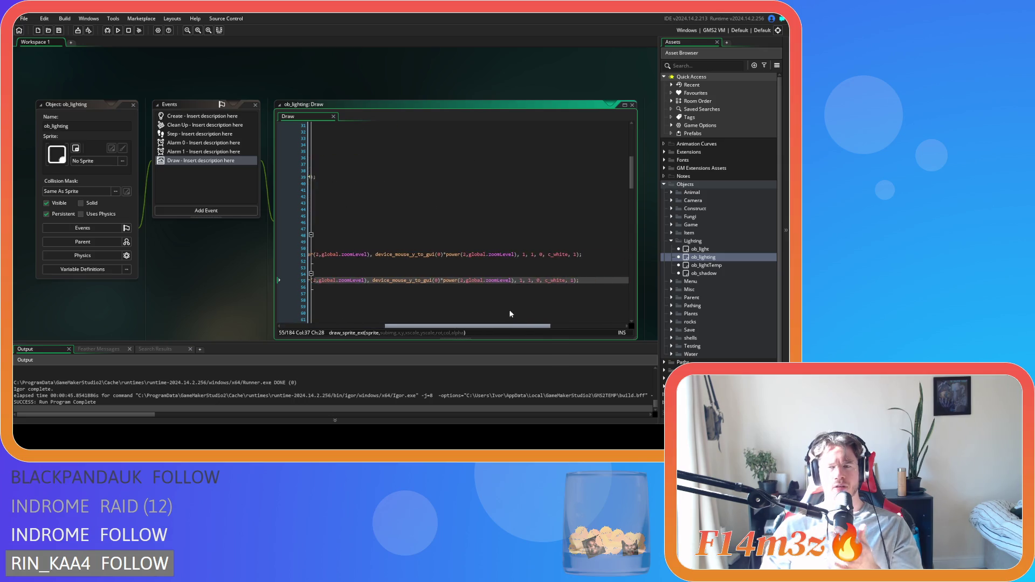
{"action": "scroll", "coordinate": [484, 302], "scroll_direction": "left", "scroll_amount": 5}
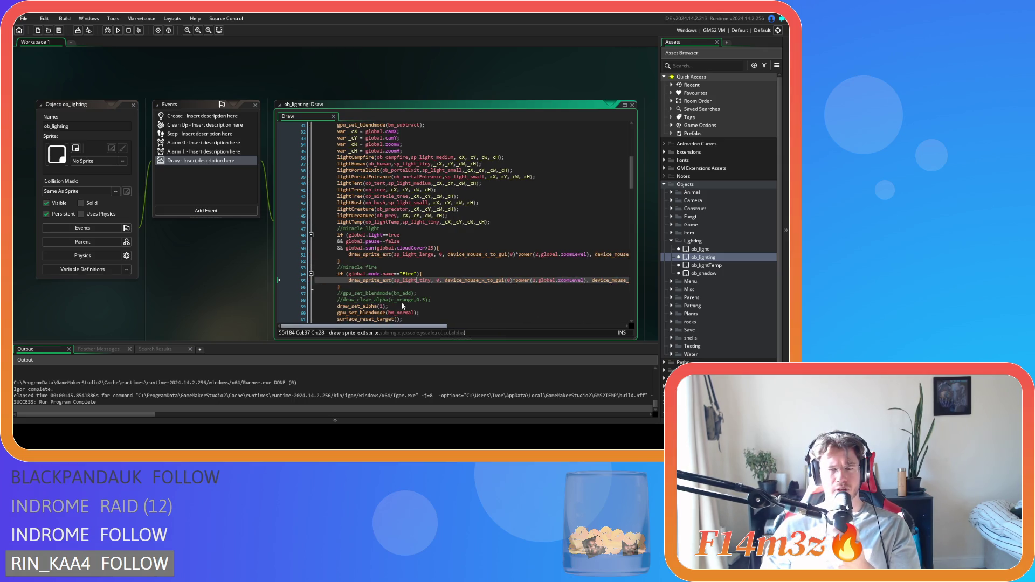
{"action": "scroll", "coordinate": [438, 303], "scroll_direction": "right", "scroll_amount": 3}
{"action": "scroll", "coordinate": [439, 305], "scroll_direction": "right", "scroll_amount": 5}
{"action": "left_click", "coordinate": [492, 281]}
{"action": "type", "text": "-flicker);"}
Qualify it so the alpha reads 1-ob_controller.flicker, then run the game
{"action": "left_click_drag", "start_coordinate": [484, 326], "coordinate": [344, 333]}
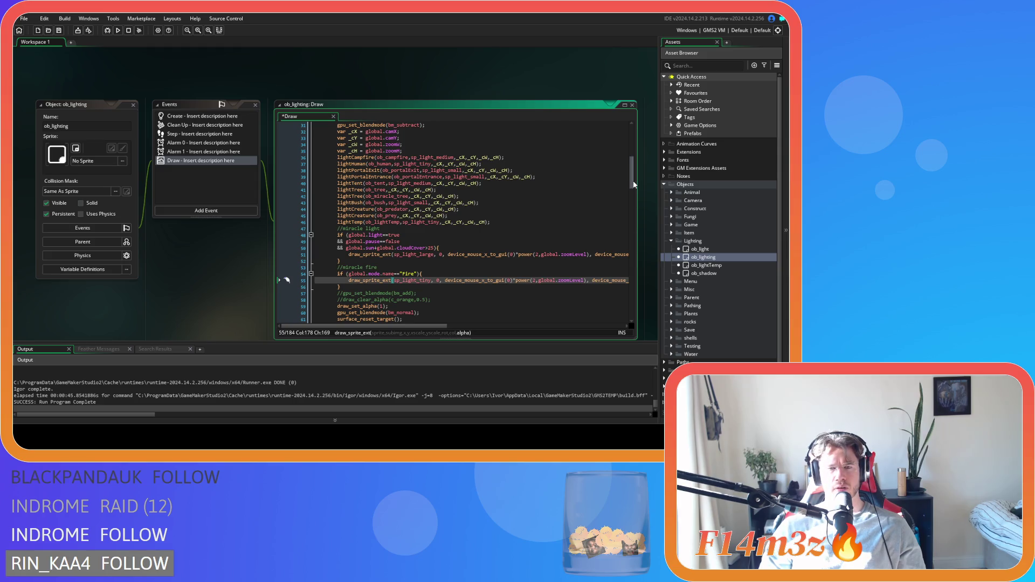
{"action": "mouse_move", "coordinate": [631, 179]}
{"action": "left_mouse_down"}
{"action": "mouse_move", "coordinate": [630, 144]}
{"action": "mouse_move", "coordinate": [630, 180]}
{"action": "left_mouse_up"}
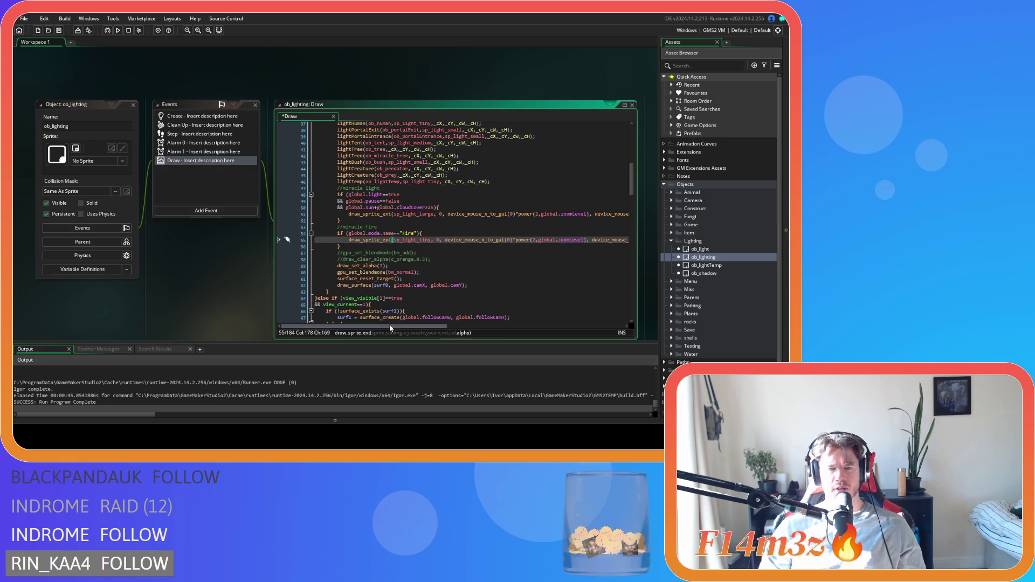
{"action": "left_click_drag", "start_coordinate": [390, 327], "coordinate": [516, 327]}
{"action": "left_click", "coordinate": [532, 239]}
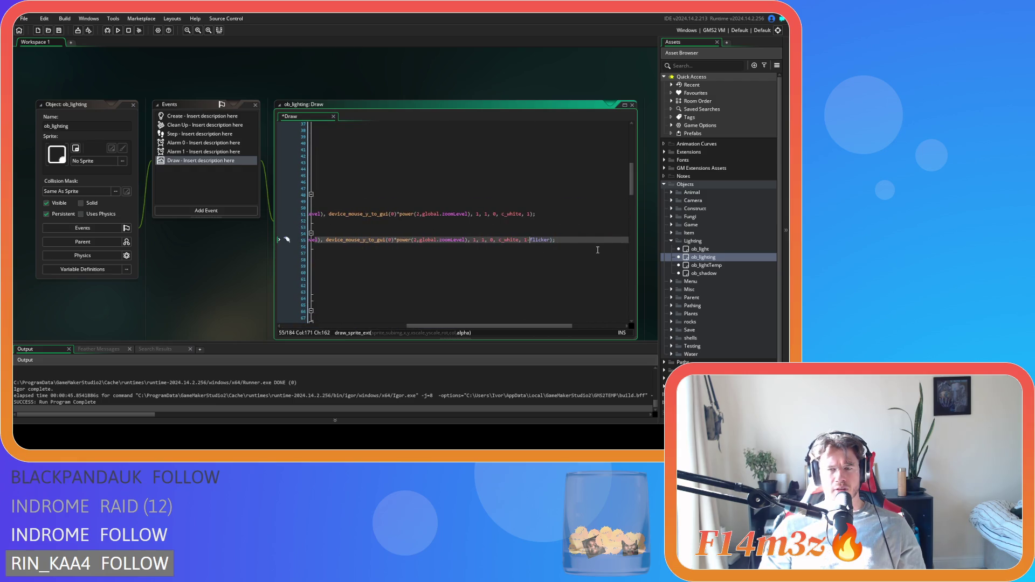
{"action": "type", "text": "ob_ca"}
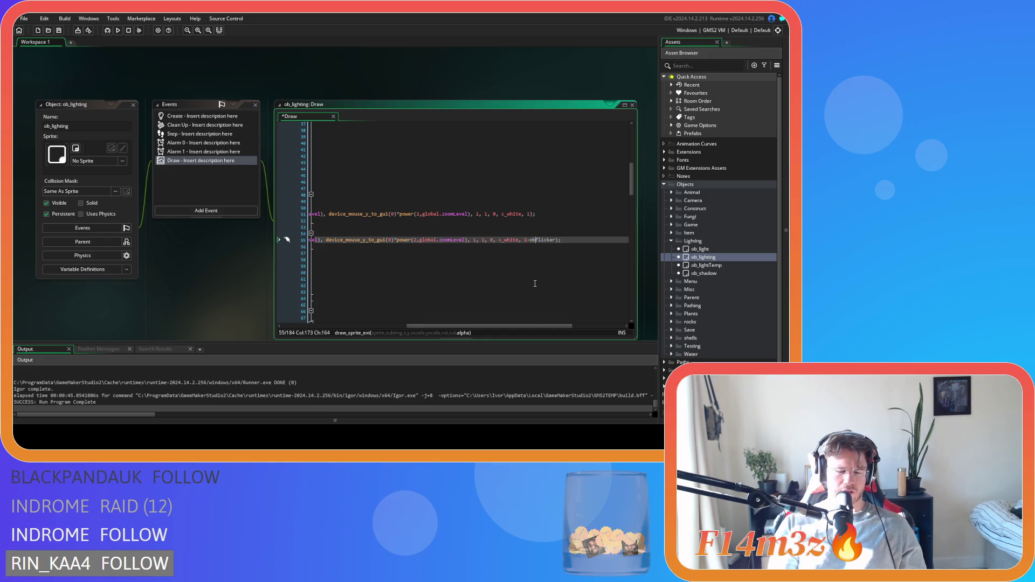
{"action": "key", "text": "BackSpace"}
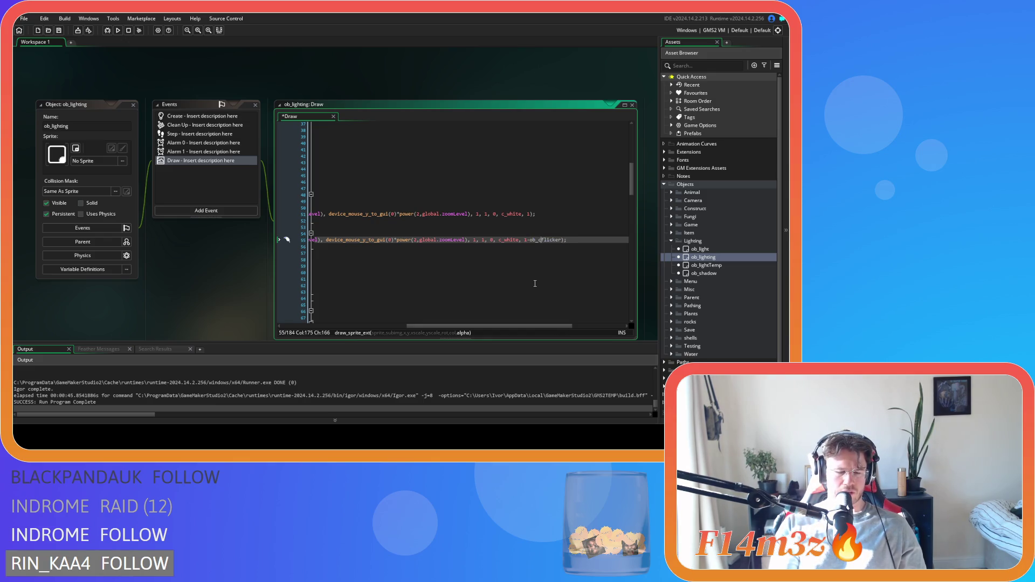
{"action": "type", "text": "ontroller."}
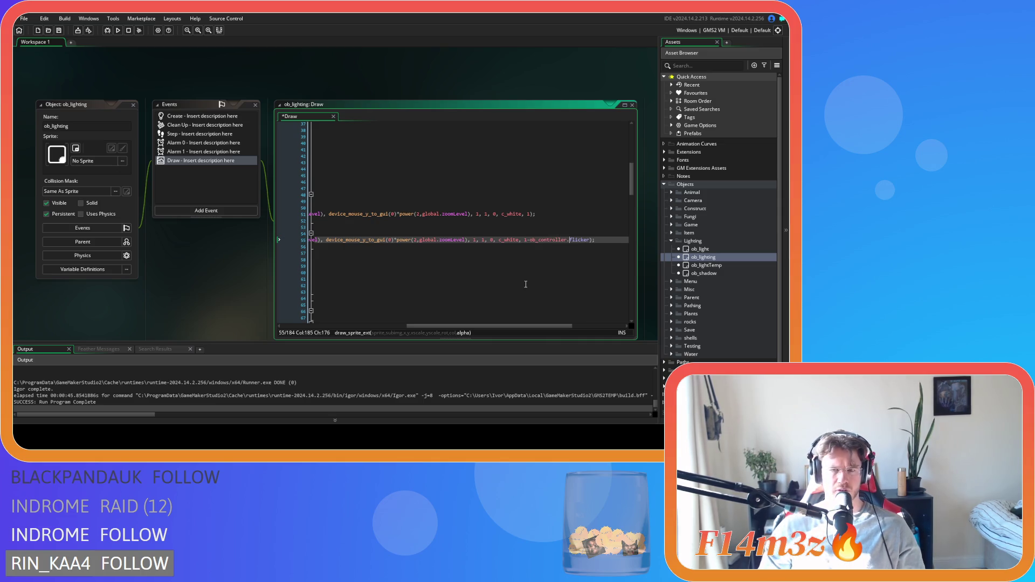
{"action": "left_click_drag", "start_coordinate": [489, 325], "coordinate": [362, 329]}
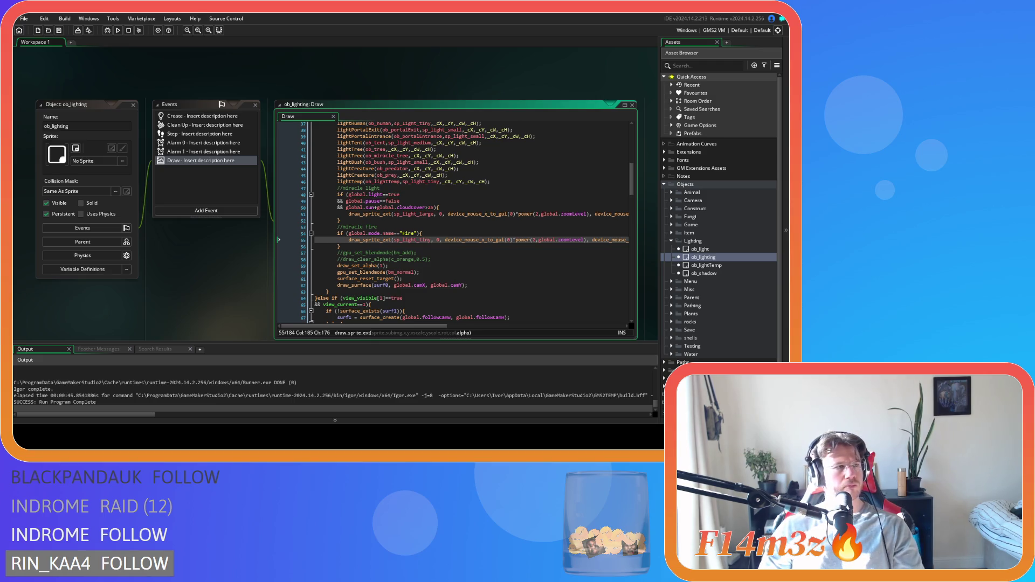
{"action": "left_click", "coordinate": [494, 237]}
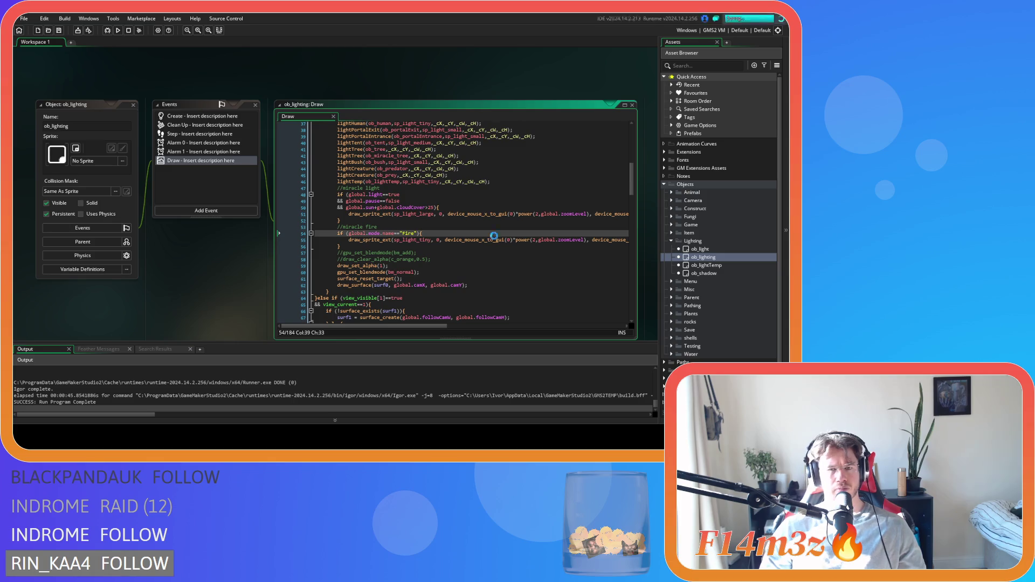
{"action": "key", "text": "F5"}
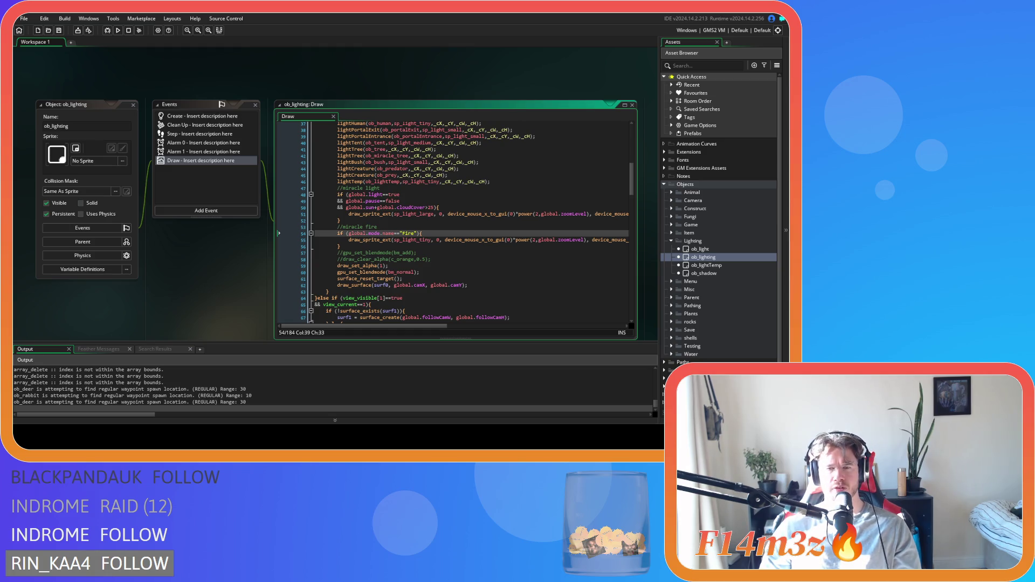
Close the test run and return to the ob_lighting Draw code
{"action": "key", "text": "Up"}
{"action": "key", "text": "Up"}
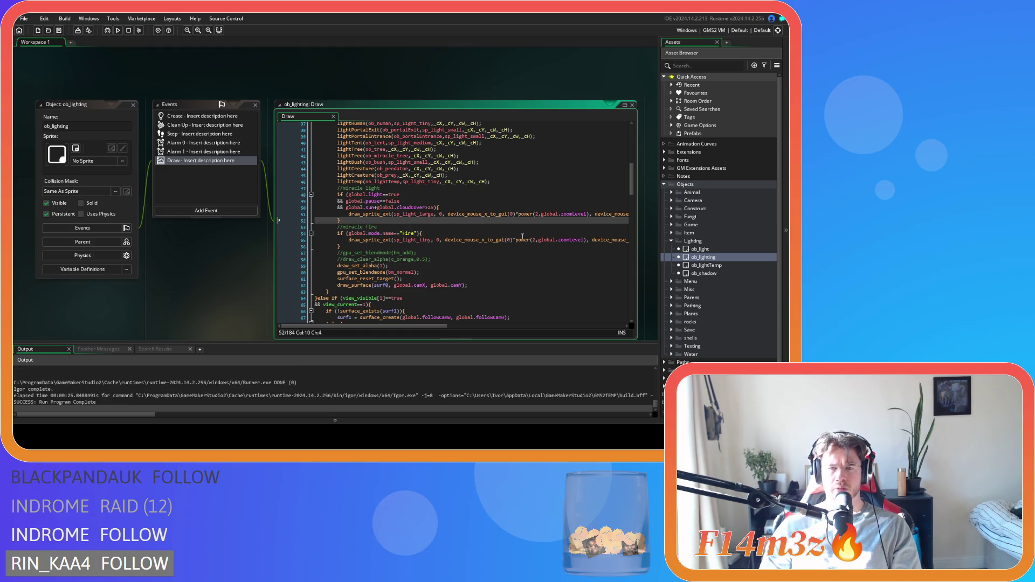
Open ob_controller's object editor from the Game objects folder
{"action": "left_click_drag", "start_coordinate": [546, 98], "coordinate": [421, 96]}
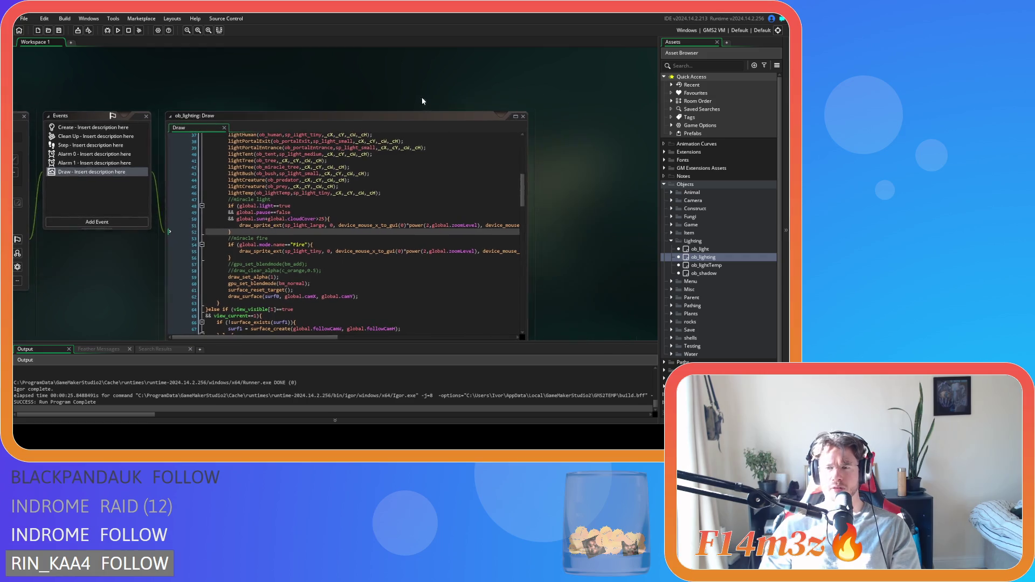
{"action": "left_click", "coordinate": [671, 240]}
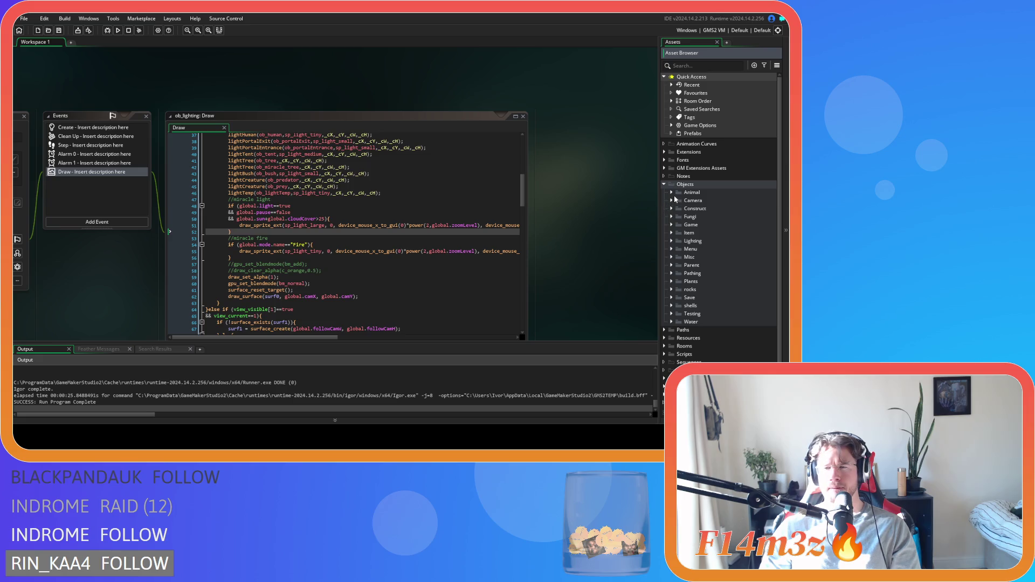
{"action": "left_click", "coordinate": [670, 226]}
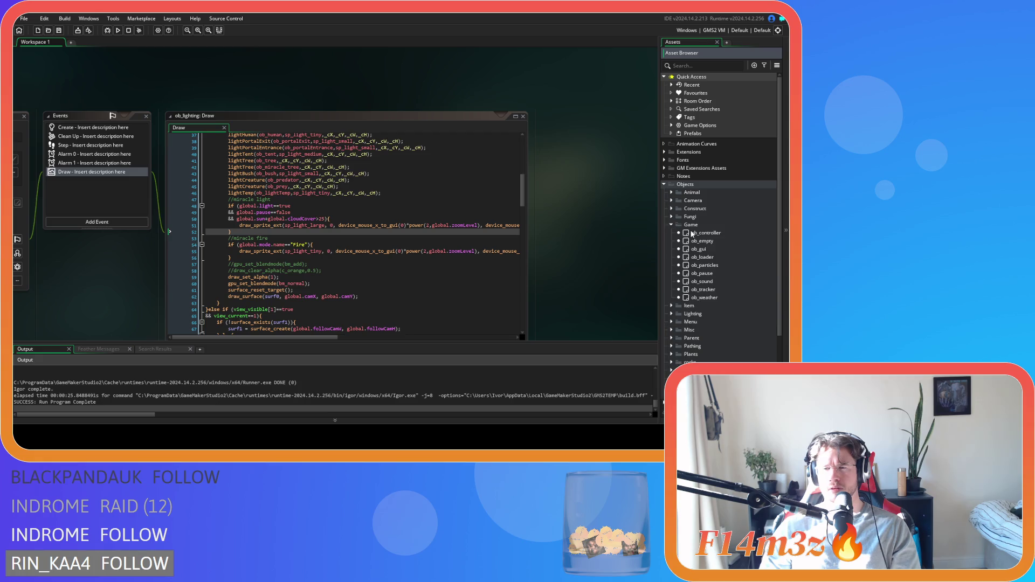
{"action": "double_click", "coordinate": [703, 232]}
{"action": "left_click", "coordinate": [489, 153]}
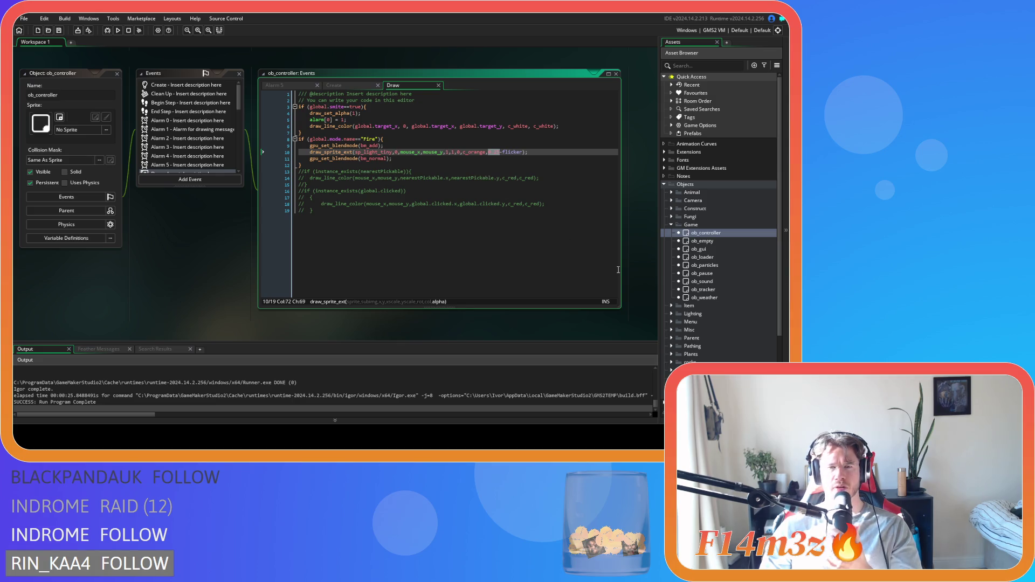
Expand Scripts > Lighting > Light and open the sc_lightHuman script
{"action": "scroll", "coordinate": [706, 277], "scroll_direction": "down", "scroll_amount": 4}
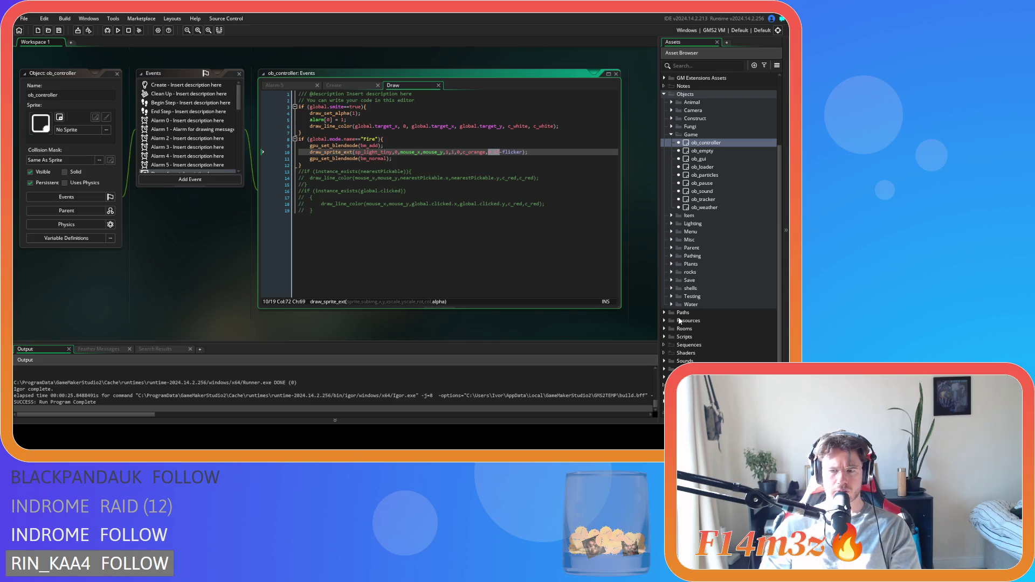
{"action": "left_click", "coordinate": [664, 335]}
{"action": "scroll", "coordinate": [667, 329], "scroll_direction": "down", "scroll_amount": 6}
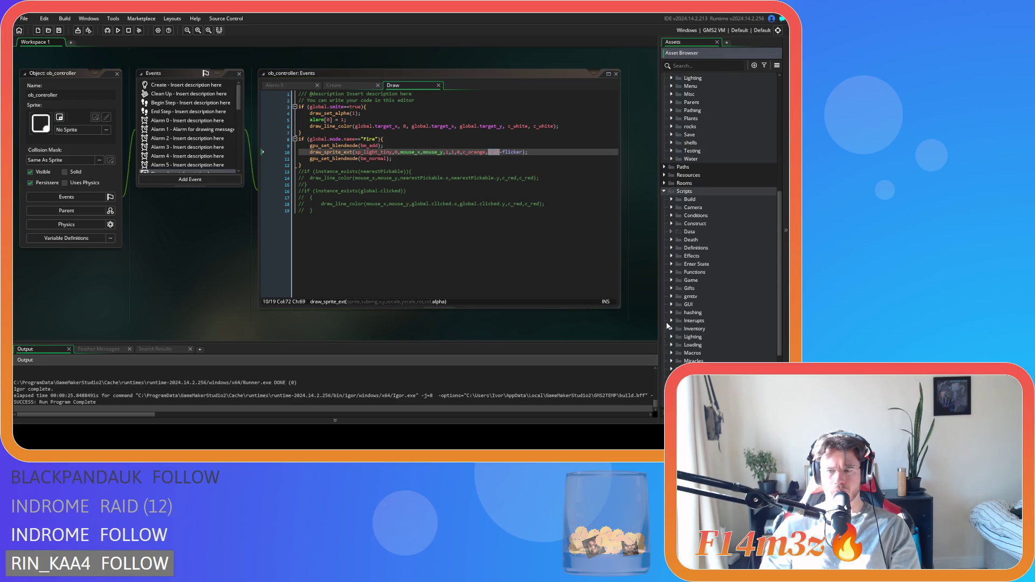
{"action": "left_click", "coordinate": [670, 337]}
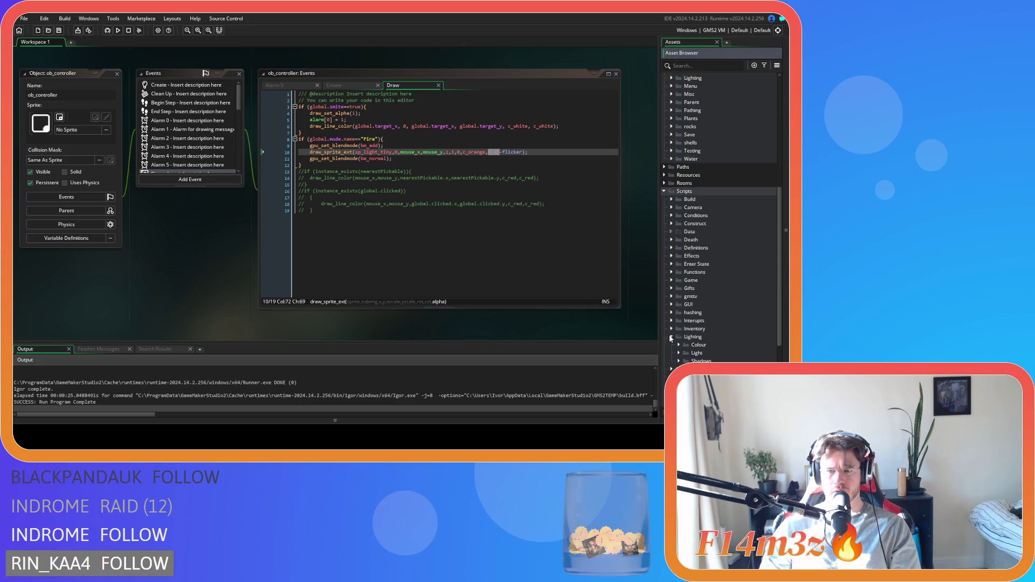
{"action": "double_click", "coordinate": [698, 353]}
{"action": "scroll", "coordinate": [706, 345], "scroll_direction": "down", "scroll_amount": 3}
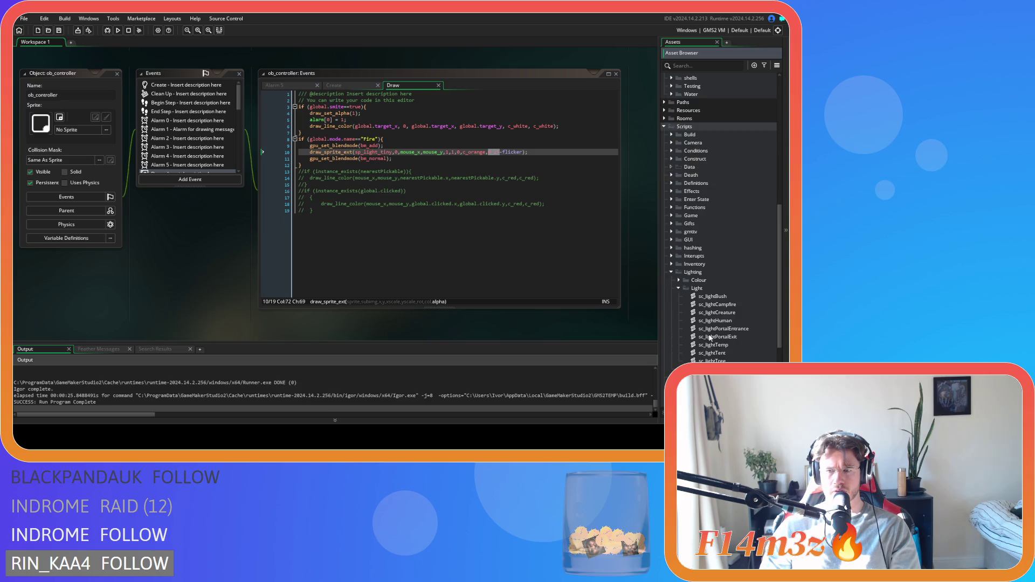
{"action": "left_click", "coordinate": [740, 300]}
{"action": "key", "text": "Down"}
{"action": "key", "text": "Down"}
{"action": "key", "text": "Down"}
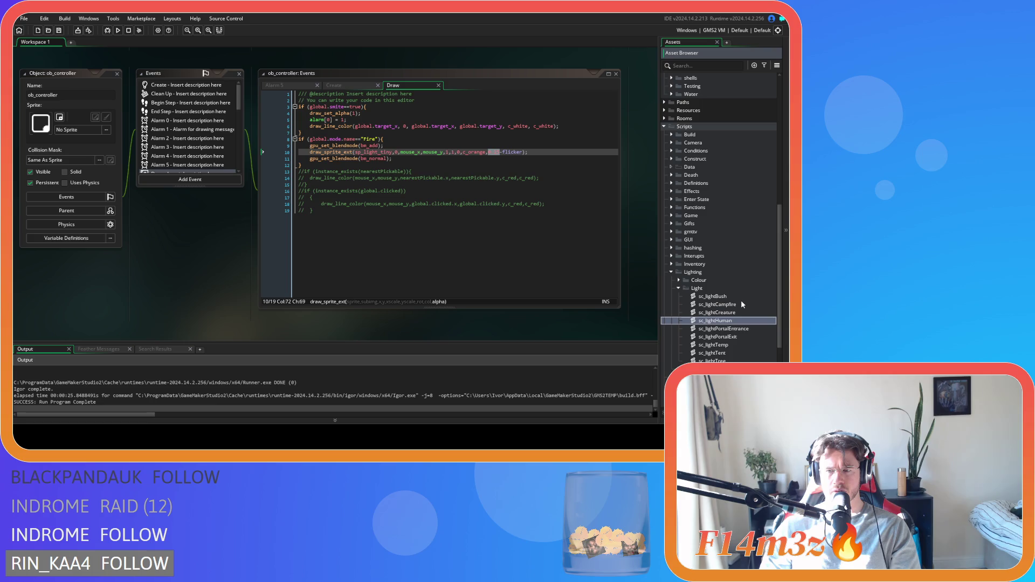
{"action": "key", "text": "Down"}
{"action": "key", "text": "Down"}
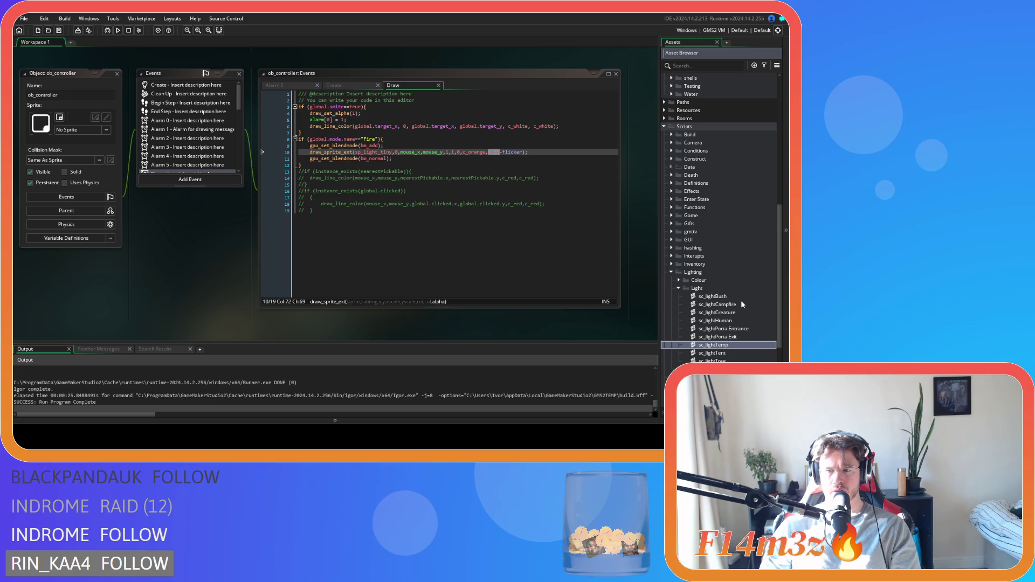
{"action": "key", "text": "Up"}
{"action": "key", "text": "Up"}
{"action": "key", "text": "Up"}
{"action": "key", "text": "Return"}
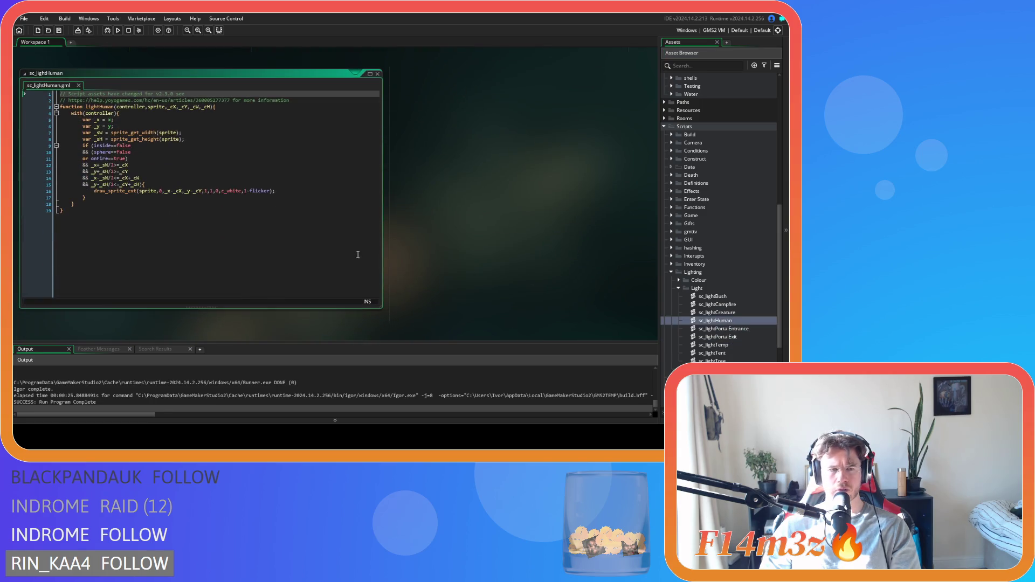
{"action": "left_click", "coordinate": [243, 192]}
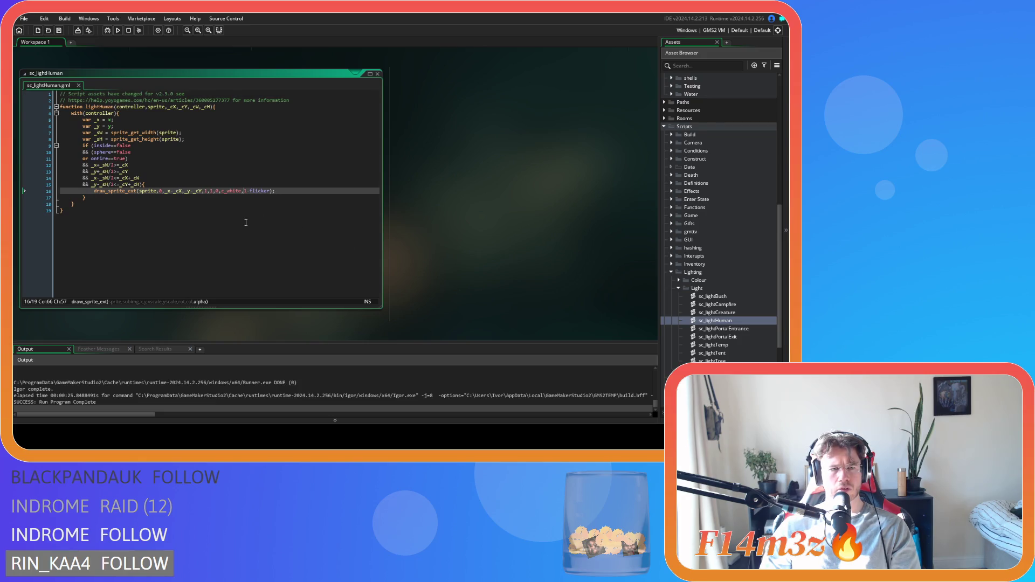
{"action": "left_click", "coordinate": [678, 279]}
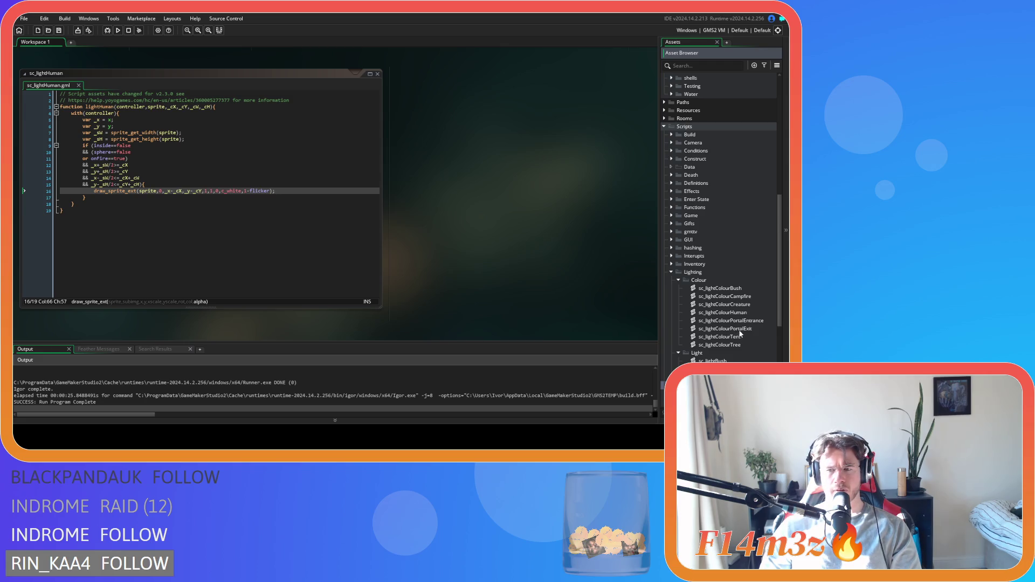
{"action": "double_click", "coordinate": [749, 313]}
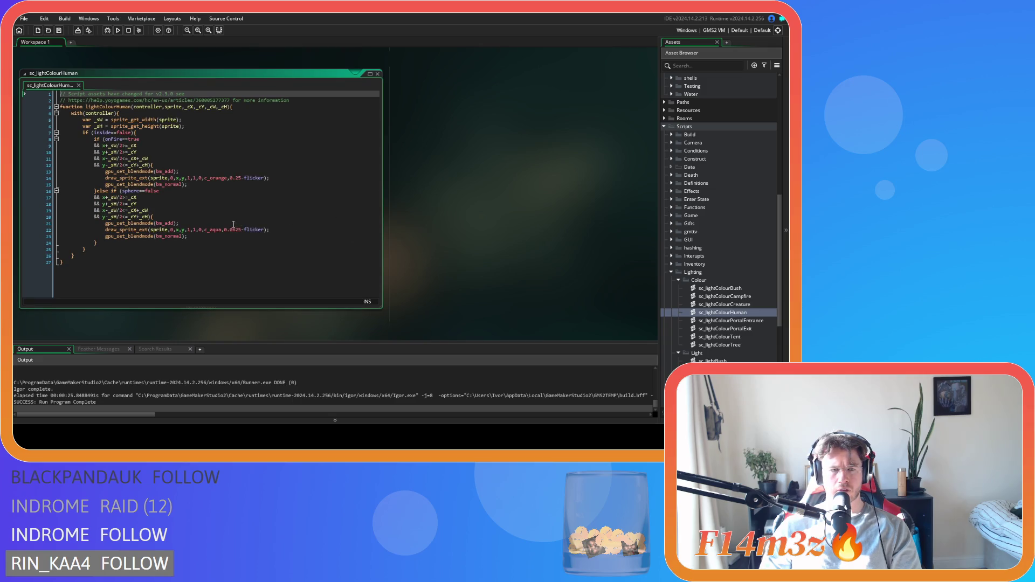
{"action": "double_click", "coordinate": [238, 178]}
{"action": "type", "text": "25"}
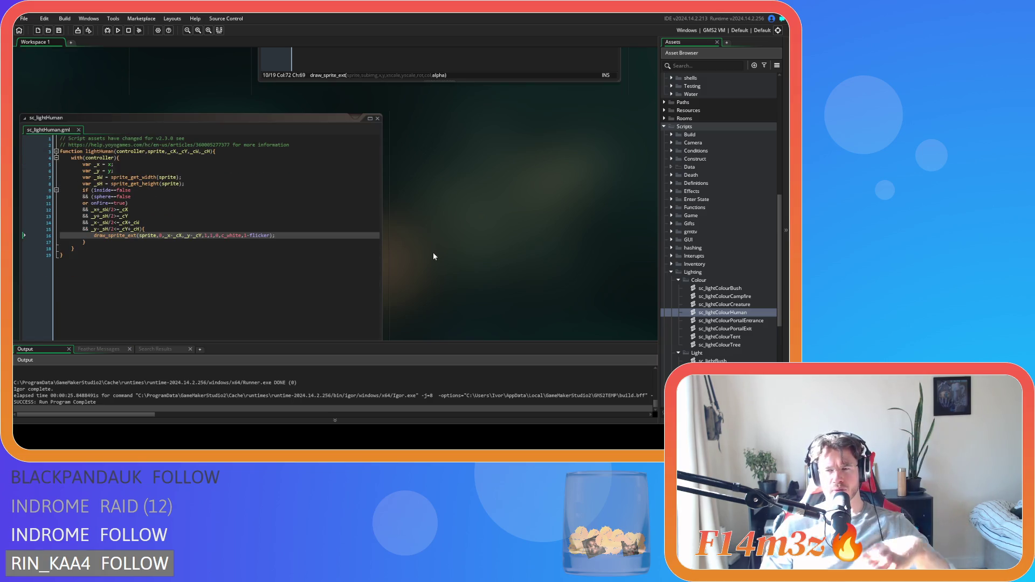
Scroll up to ob_controller's editor and view its Alarm 5 code setting flicker to random(0.05)
{"action": "scroll", "coordinate": [432, 254], "scroll_direction": "up", "scroll_amount": 1}
{"action": "scroll", "coordinate": [422, 284], "scroll_direction": "up", "scroll_amount": 3}
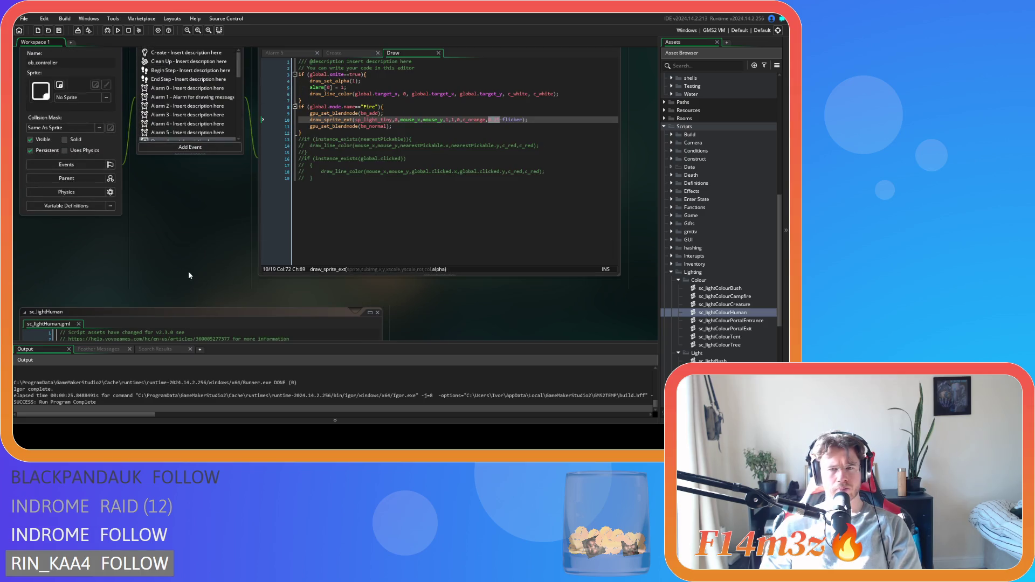
{"action": "scroll", "coordinate": [180, 272], "scroll_direction": "up", "scroll_amount": 1}
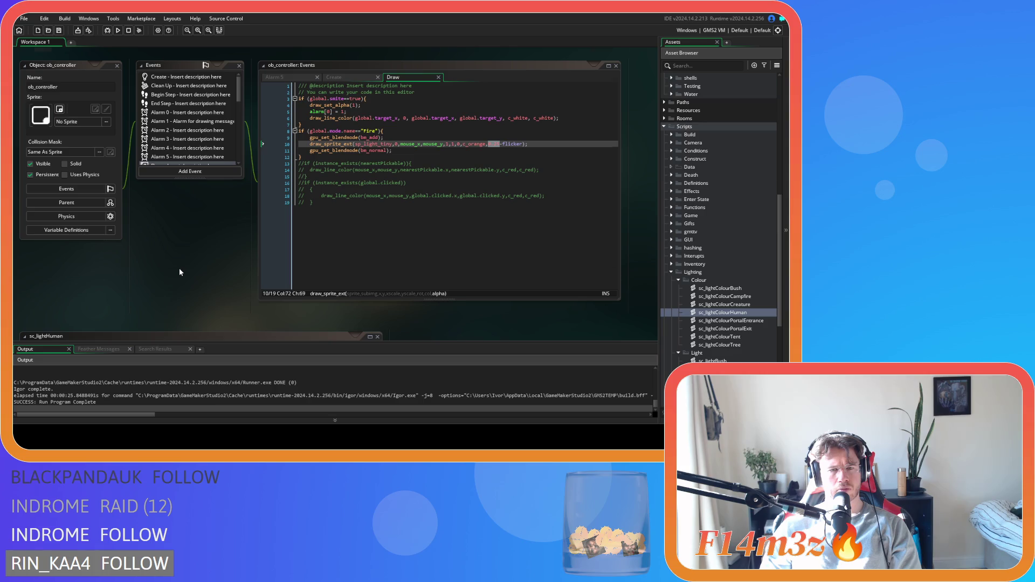
{"action": "scroll", "coordinate": [179, 267], "scroll_direction": "down", "scroll_amount": 3}
{"action": "scroll", "coordinate": [519, 308], "scroll_direction": "up", "scroll_amount": 2}
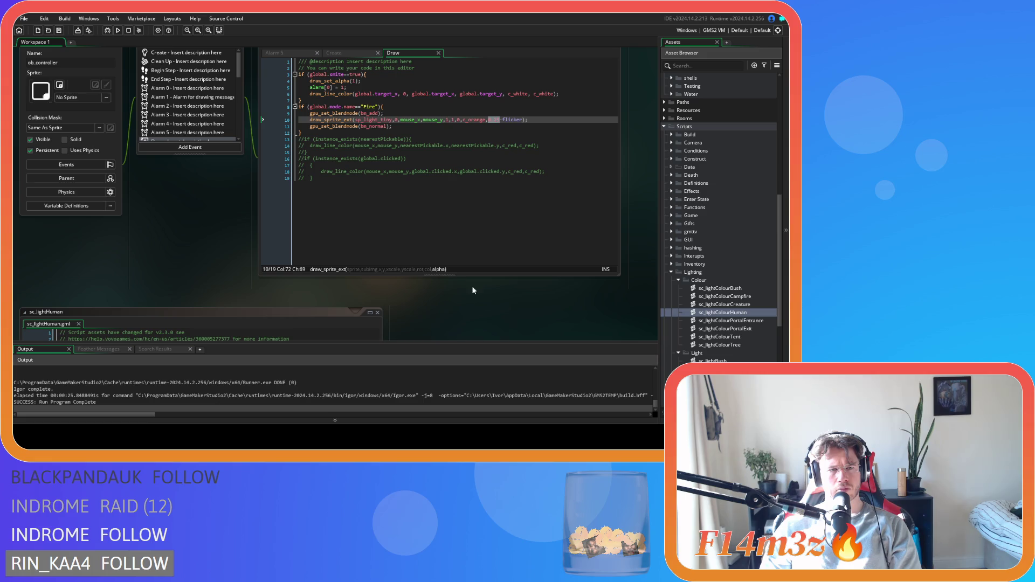
{"action": "left_click", "coordinate": [283, 53]}
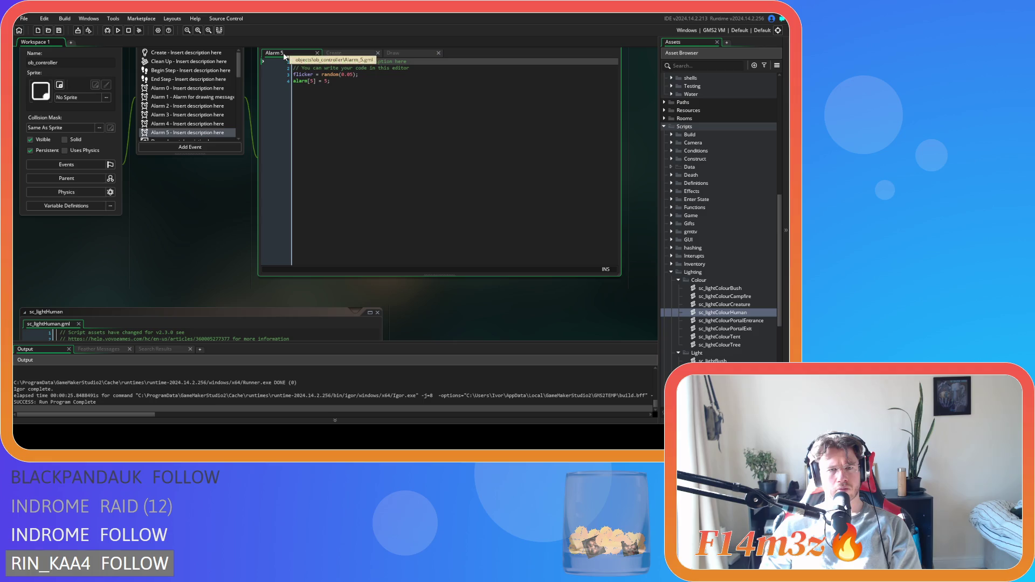
Switch to ob_controller's Draw code and inspect the Fire mode's 0.25-flicker alpha on line 10
{"action": "left_click", "coordinate": [390, 53]}
{"action": "left_click", "coordinate": [545, 131]}
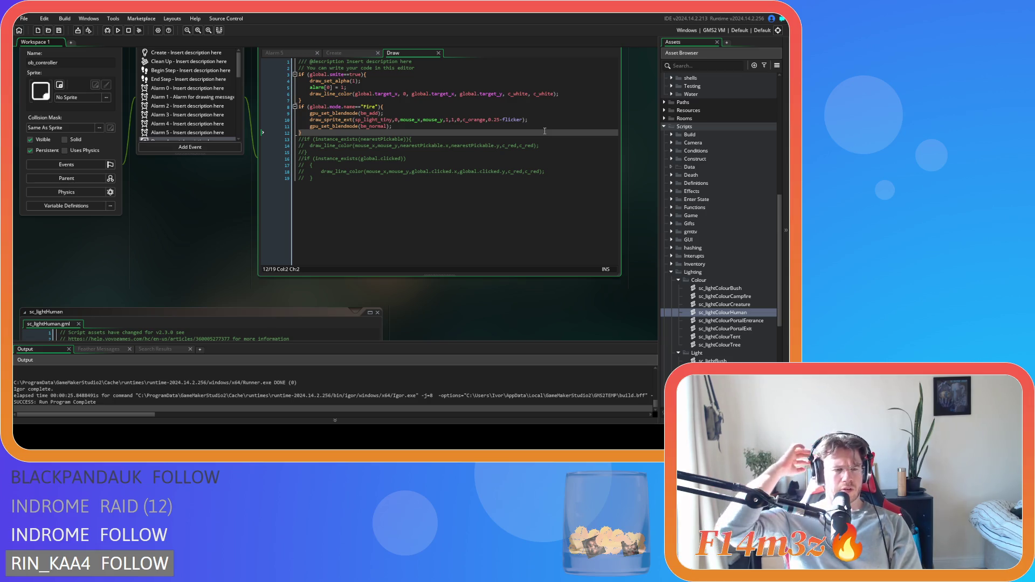
{"action": "scroll", "coordinate": [210, 188], "scroll_direction": "down", "scroll_amount": 3}
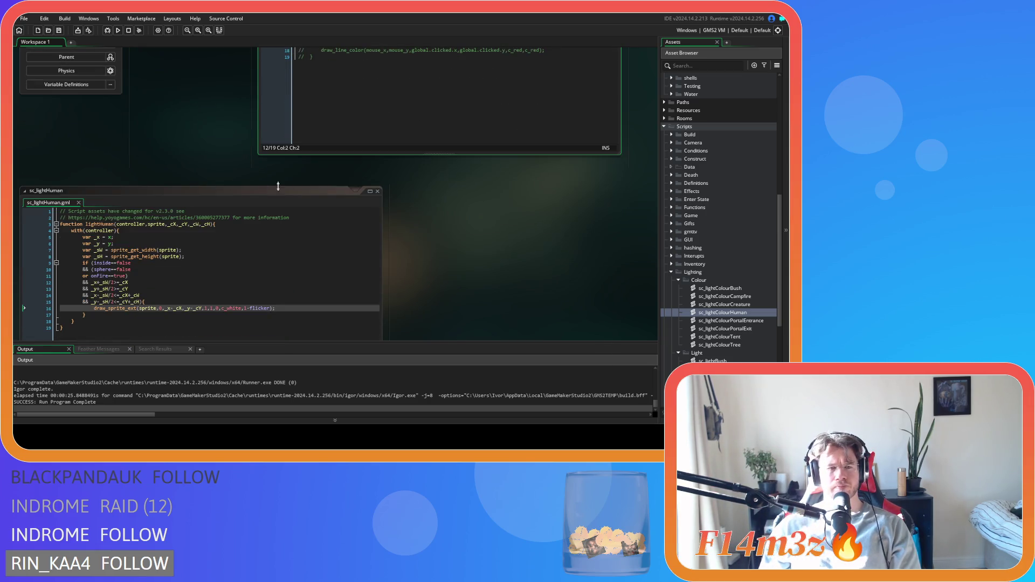
{"action": "scroll", "coordinate": [472, 229], "scroll_direction": "up", "scroll_amount": 5}
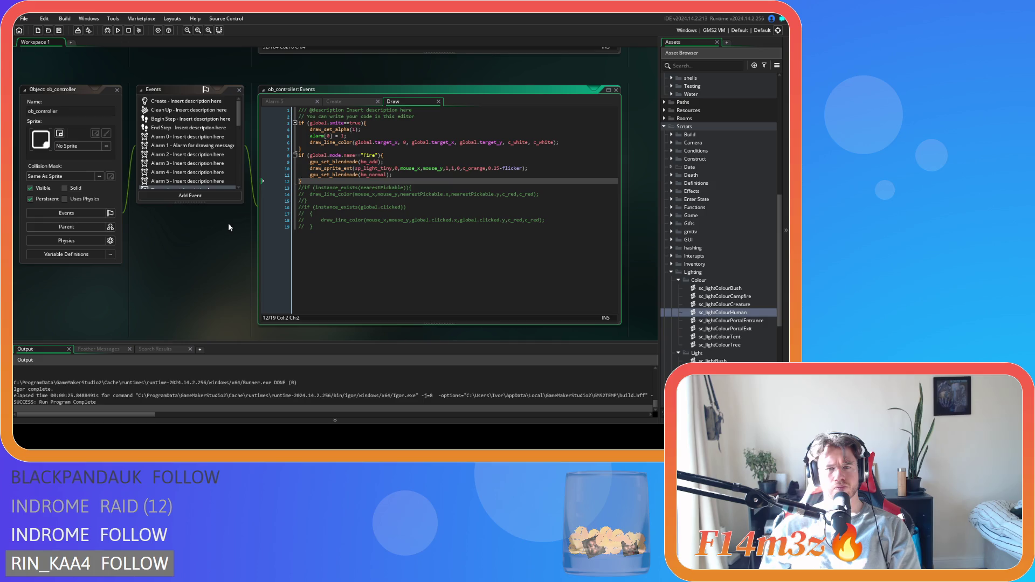
{"action": "scroll", "coordinate": [228, 222], "scroll_direction": "down", "scroll_amount": 5}
{"action": "scroll", "coordinate": [468, 298], "scroll_direction": "up", "scroll_amount": 5}
{"action": "left_click", "coordinate": [507, 168]}
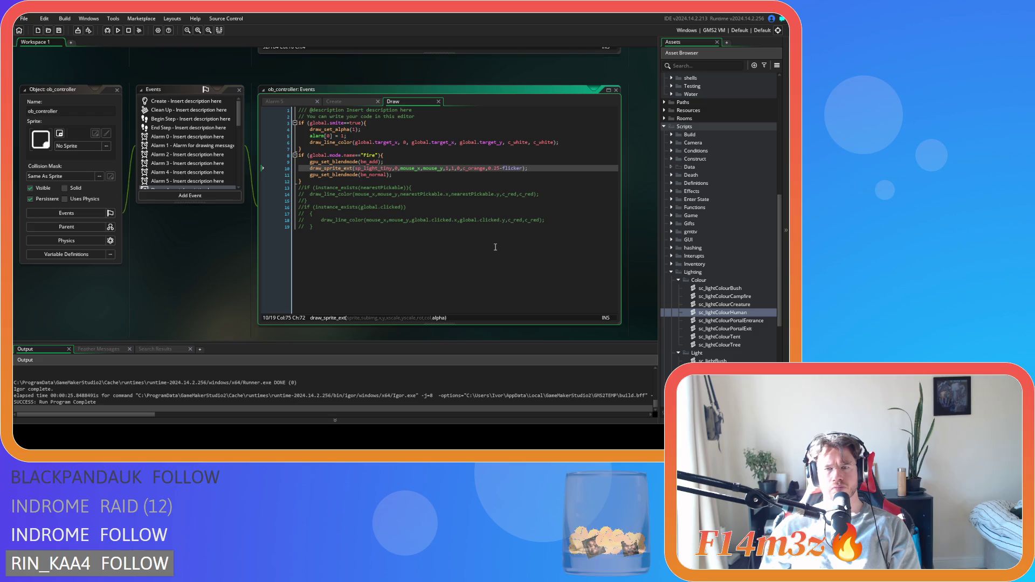
{"action": "scroll", "coordinate": [283, 253], "scroll_direction": "down", "scroll_amount": 4}
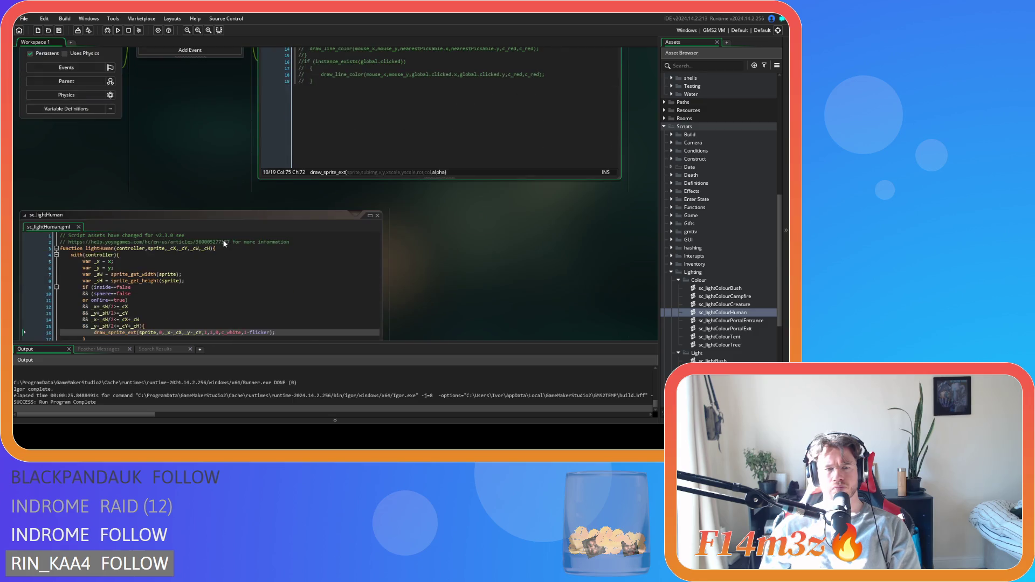
{"action": "scroll", "coordinate": [512, 289], "scroll_direction": "up", "scroll_amount": 2}
Pan to ob_lighting's Draw editor and select ob_controller.flicker on line 55
{"action": "left_click", "coordinate": [540, 101]}
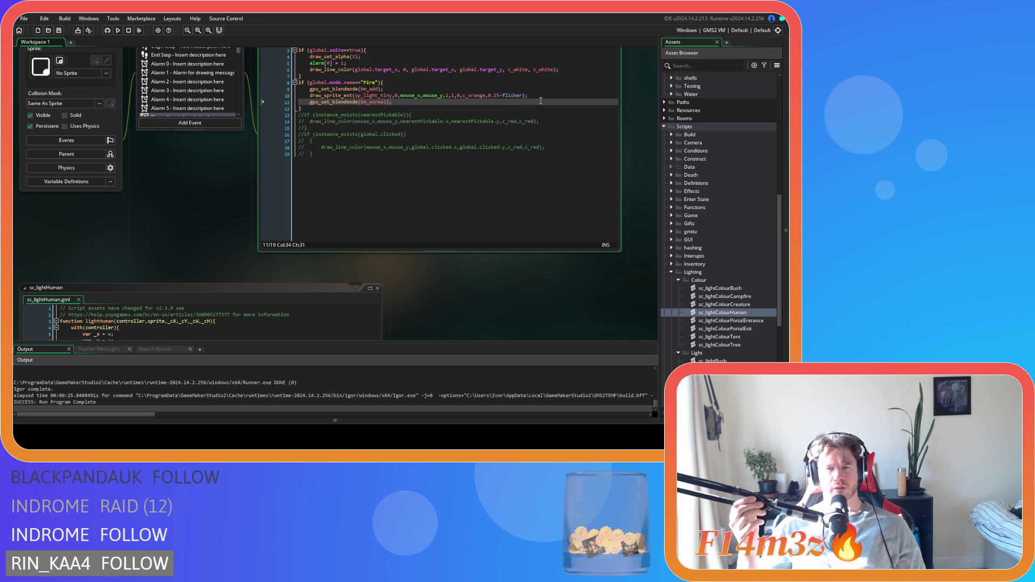
{"action": "left_click", "coordinate": [539, 96]}
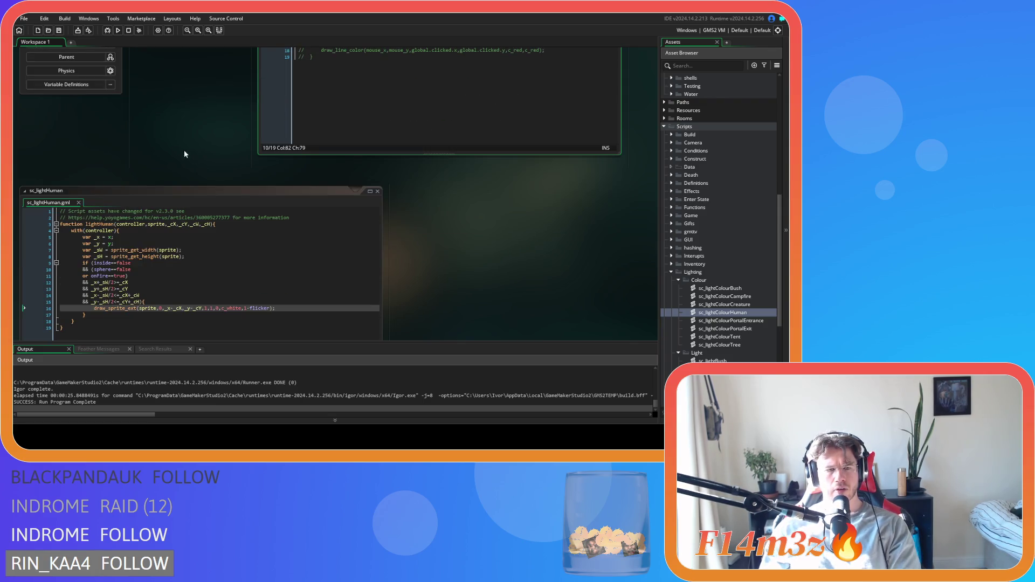
{"action": "mouse_move", "coordinate": [192, 201]}
{"action": "left_mouse_down"}
{"action": "mouse_move", "coordinate": [254, 299]}
{"action": "mouse_move", "coordinate": [229, 306]}
{"action": "left_mouse_up"}
{"action": "mouse_move", "coordinate": [251, 121]}
{"action": "left_mouse_down"}
{"action": "mouse_move", "coordinate": [322, 316]}
{"action": "mouse_move", "coordinate": [180, 323]}
{"action": "mouse_move", "coordinate": [202, 307]}
{"action": "left_mouse_up"}
{"action": "left_click_drag", "start_coordinate": [431, 271], "coordinate": [578, 271]}
{"action": "left_click_drag", "start_coordinate": [472, 185], "coordinate": [535, 187]}
{"action": "key", "text": "ctrl+c"}
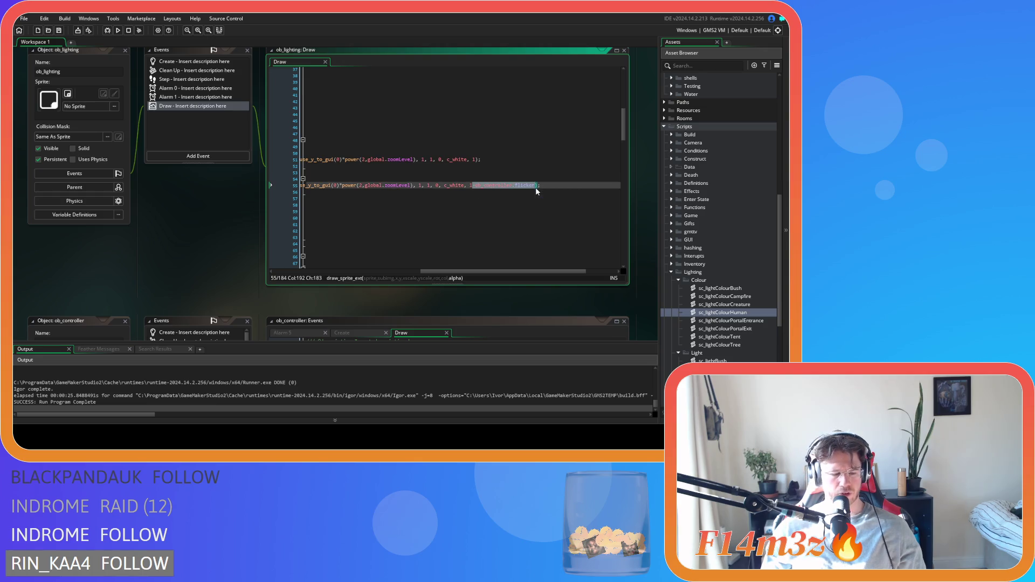
Append -ob_controller.flicker to the alpha argument on line 177
{"action": "scroll", "coordinate": [555, 222], "scroll_direction": "down", "scroll_amount": 10}
{"action": "scroll", "coordinate": [555, 222], "scroll_direction": "down", "scroll_amount": 20}
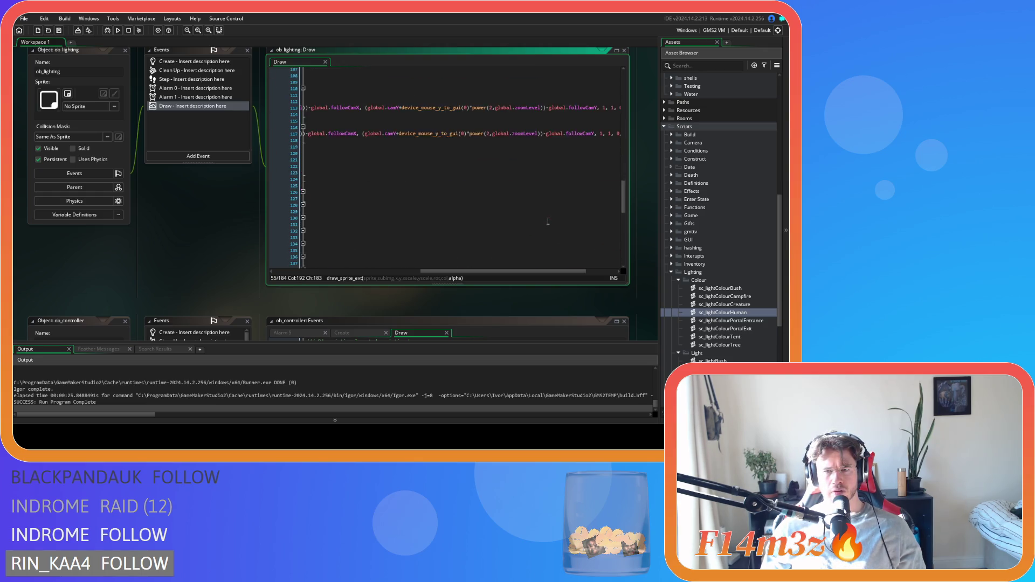
{"action": "scroll", "coordinate": [512, 247], "scroll_direction": "down", "scroll_amount": 7}
{"action": "left_click_drag", "start_coordinate": [388, 271], "coordinate": [565, 272]}
{"action": "left_click", "coordinate": [585, 201]}
{"action": "type", "text": "-ob_controller.flicker);"}
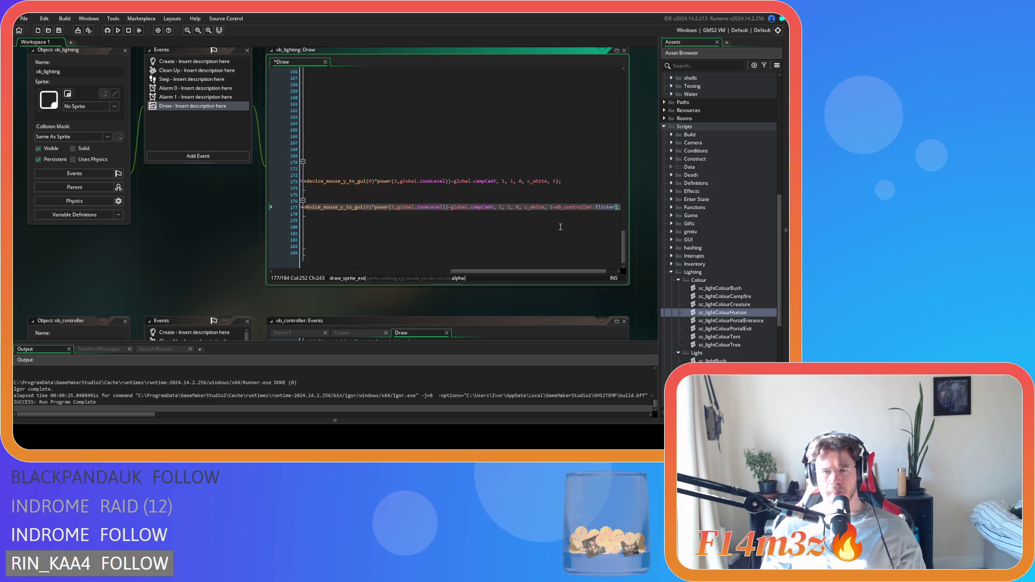
Paste the flicker subtraction into line 117's alpha argument and save the Draw code
{"action": "scroll", "coordinate": [559, 227], "scroll_direction": "up", "scroll_amount": 16}
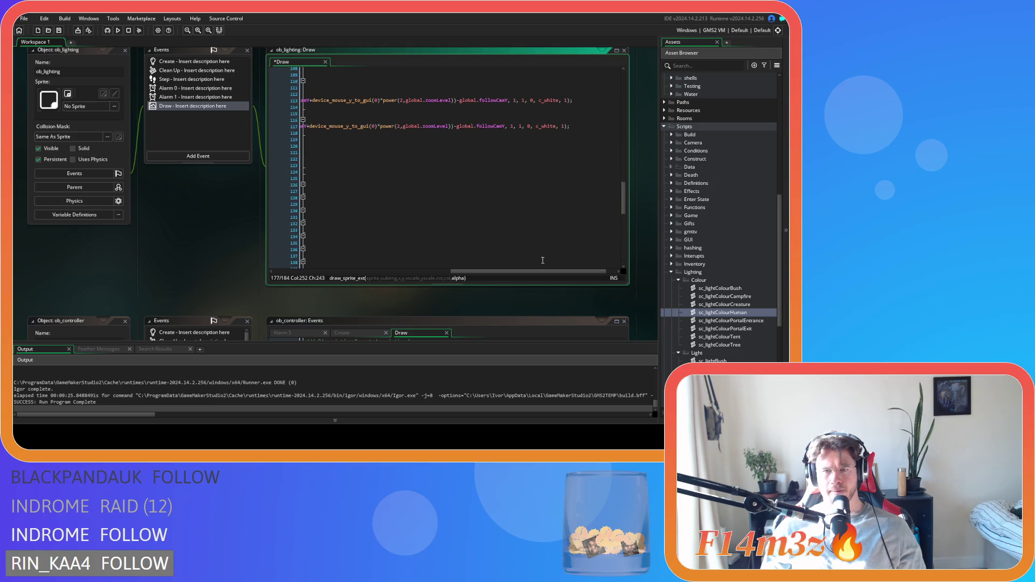
{"action": "mouse_move", "coordinate": [532, 275]}
{"action": "left_mouse_down"}
{"action": "mouse_move", "coordinate": [351, 275]}
{"action": "mouse_move", "coordinate": [542, 275]}
{"action": "left_mouse_up"}
{"action": "left_click", "coordinate": [571, 126]}
{"action": "key", "text": "ctrl+v"}
{"action": "key", "text": "ctrl+s"}
Select the two commented-out blend and orange clear lines in the fire light block
{"action": "scroll", "coordinate": [412, 212], "scroll_direction": "up", "scroll_amount": 6}
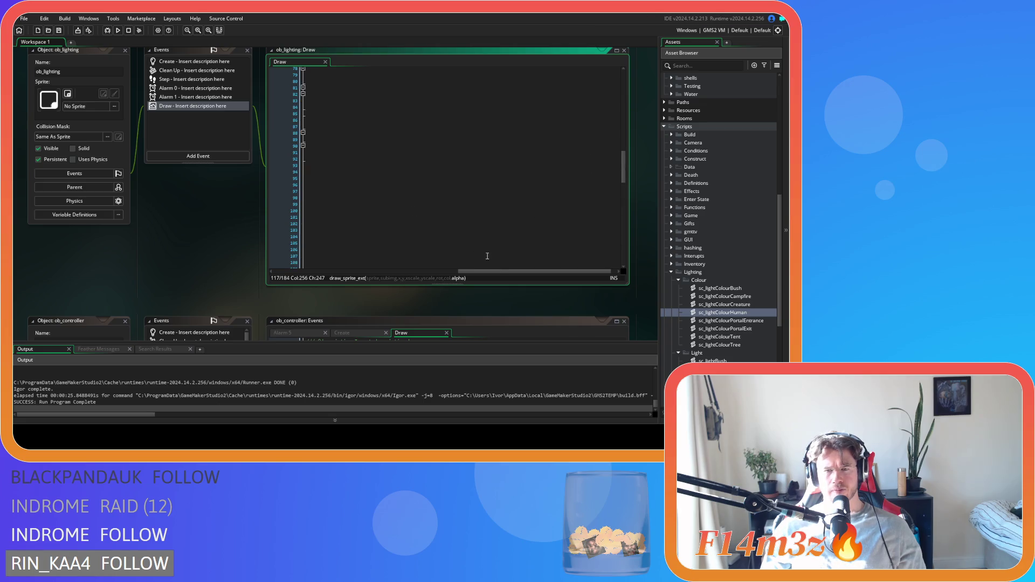
{"action": "left_click_drag", "start_coordinate": [496, 272], "coordinate": [312, 272]}
{"action": "scroll", "coordinate": [446, 235], "scroll_direction": "up", "scroll_amount": 8}
{"action": "scroll", "coordinate": [446, 235], "scroll_direction": "up", "scroll_amount": 10}
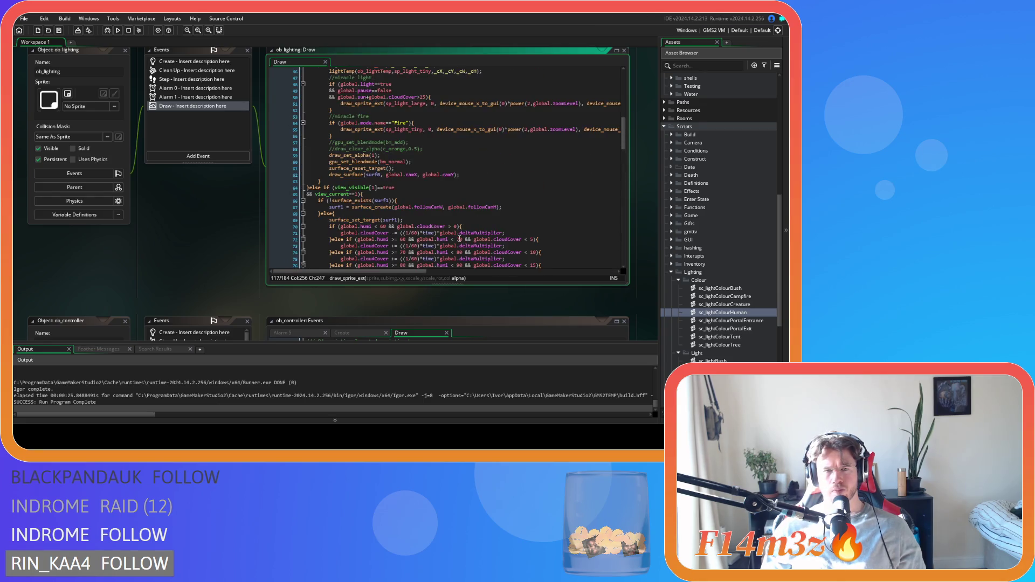
{"action": "scroll", "coordinate": [471, 226], "scroll_direction": "up", "scroll_amount": 2}
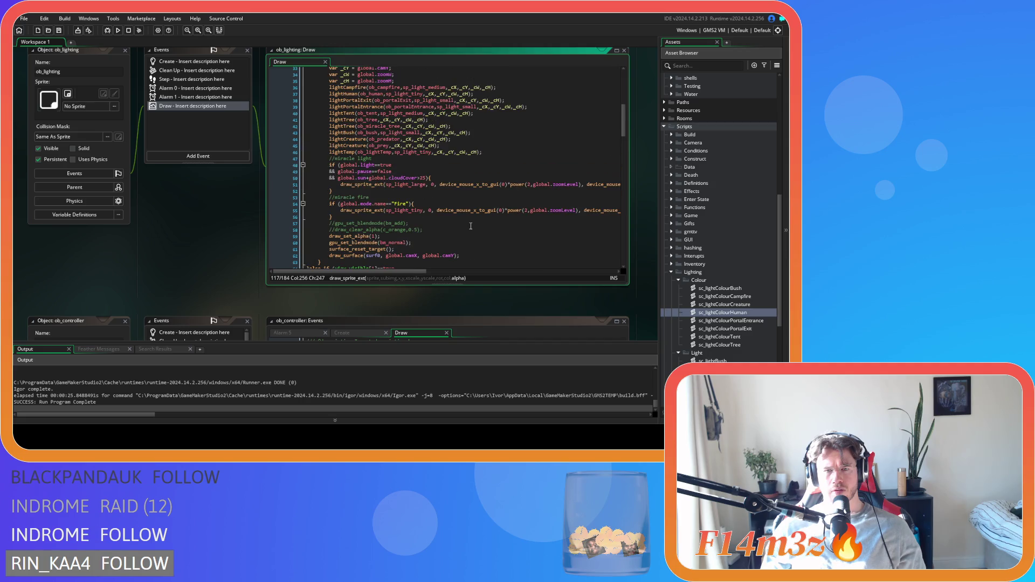
{"action": "left_click", "coordinate": [508, 219]}
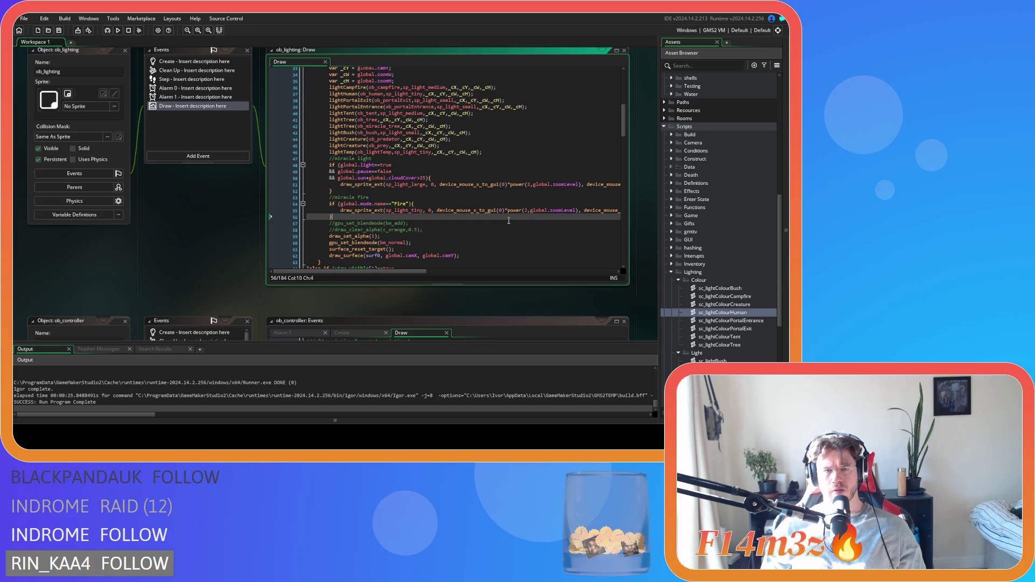
{"action": "scroll", "coordinate": [508, 220], "scroll_direction": "down", "scroll_amount": 2}
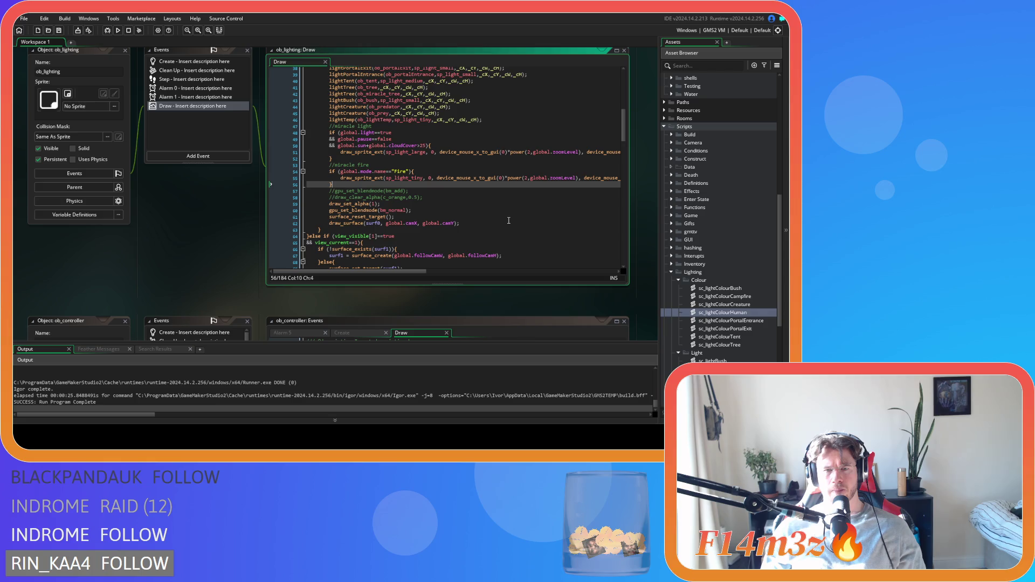
{"action": "mouse_move", "coordinate": [423, 197]}
{"action": "left_mouse_down"}
{"action": "mouse_move", "coordinate": [318, 197]}
{"action": "mouse_move", "coordinate": [335, 194]}
{"action": "left_mouse_up"}
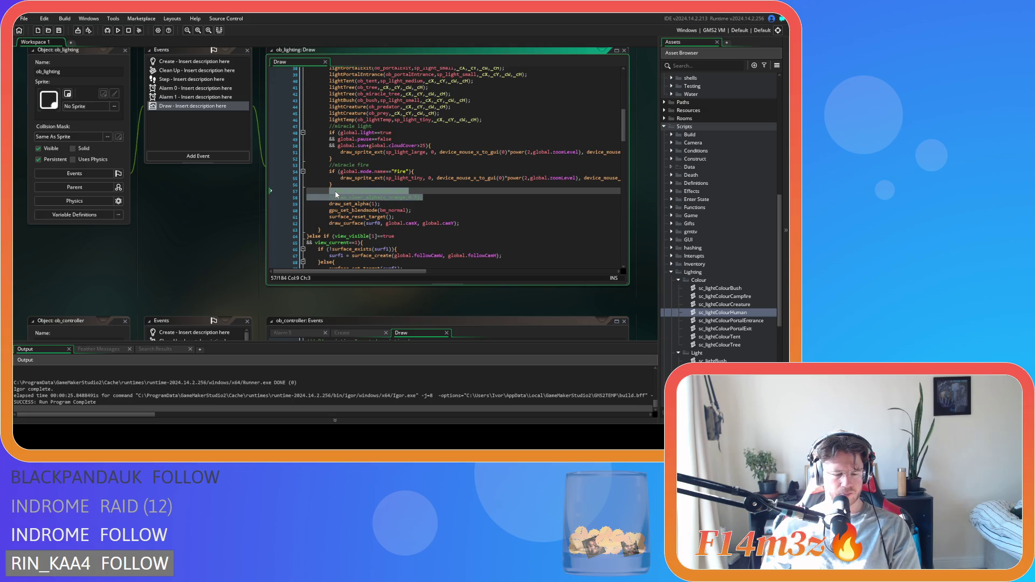
Restore the additive blend and draw_clear_alpha(c_orange, 0.25) lines in the fire block, then save
{"action": "key", "text": "ctrl+v"}
{"action": "left_click", "coordinate": [429, 198]}
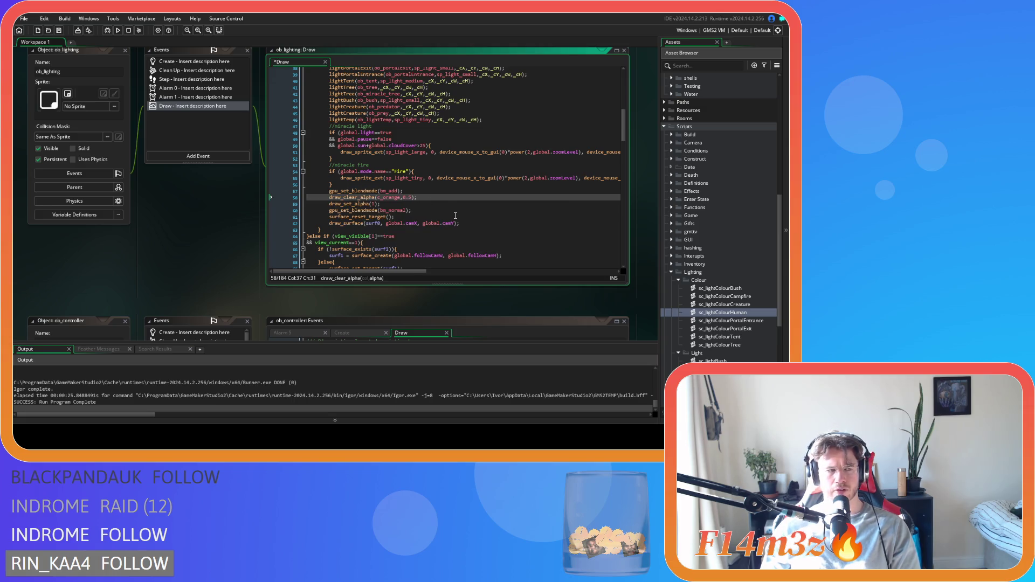
{"action": "type", "text": "2"}
{"action": "key", "text": "ctrl+s"}
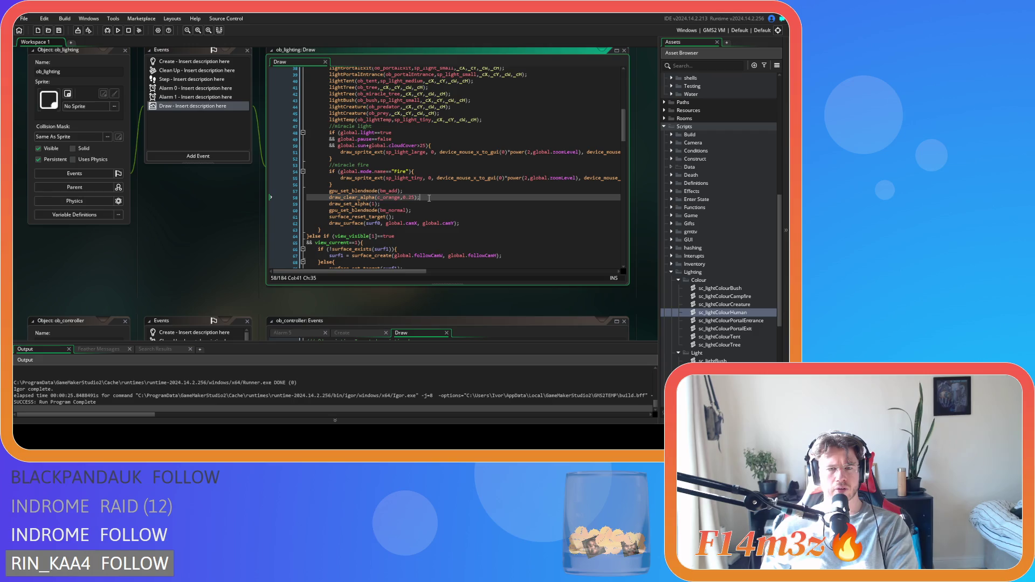
{"action": "scroll", "coordinate": [429, 198], "scroll_direction": "up", "scroll_amount": 12}
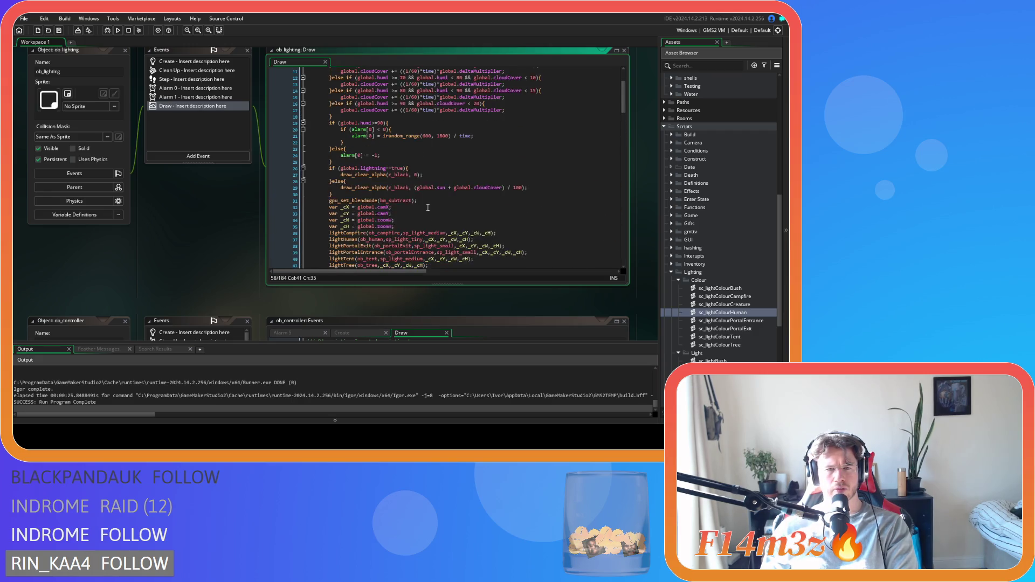
{"action": "scroll", "coordinate": [427, 207], "scroll_direction": "down", "scroll_amount": 13}
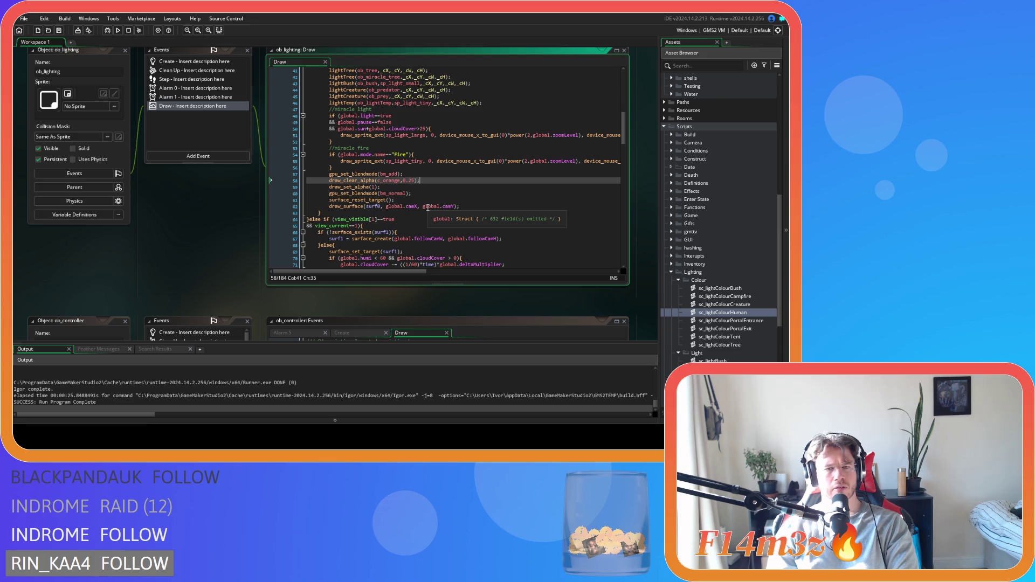
Scale the orange clear alpha to 0.25*(1-(global.humi/100)) and save the Draw event
{"action": "key", "text": "Left"}
{"action": "key", "text": "Left"}
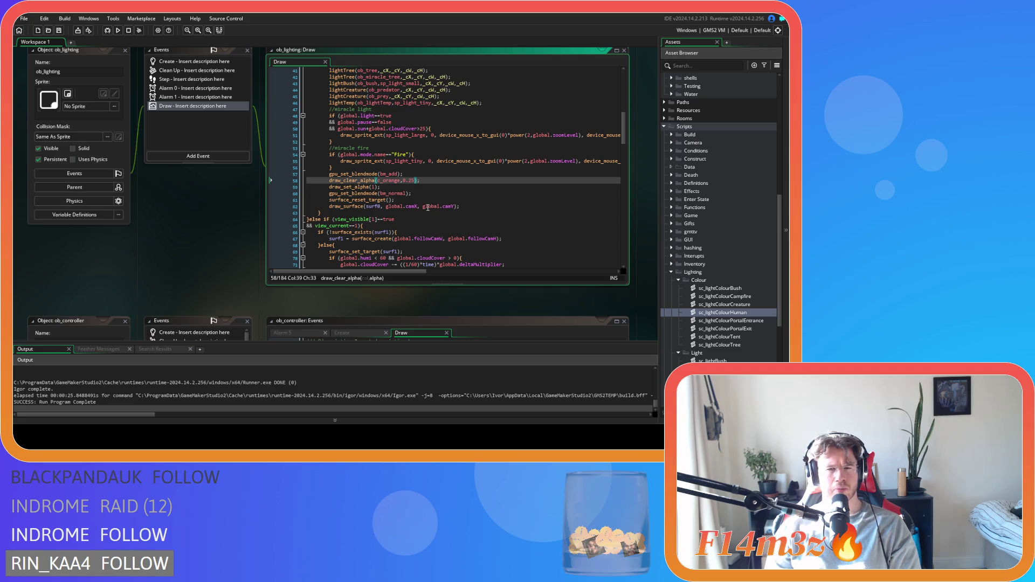
{"action": "type", "text": "*"}
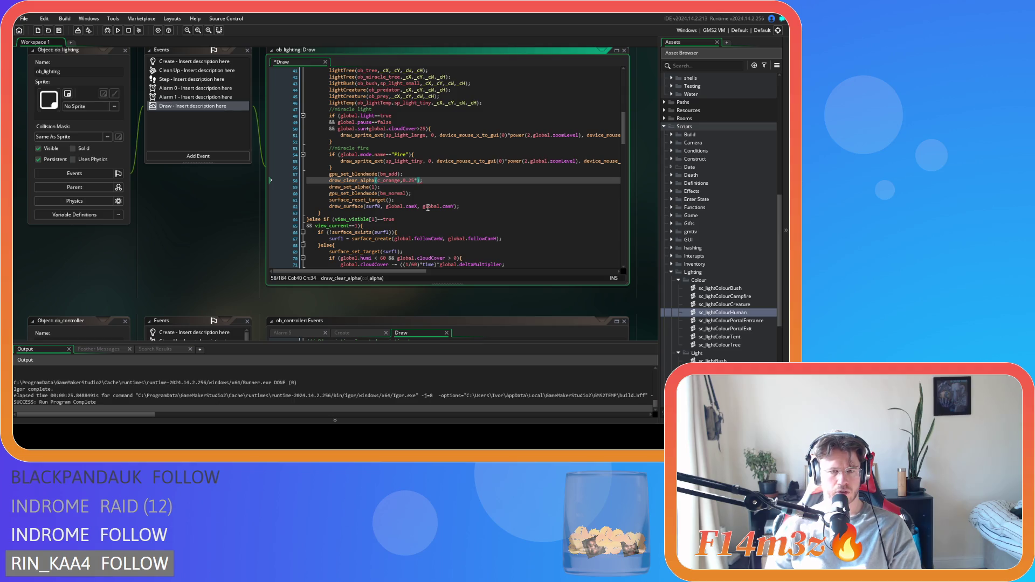
{"action": "type", "text": "("}
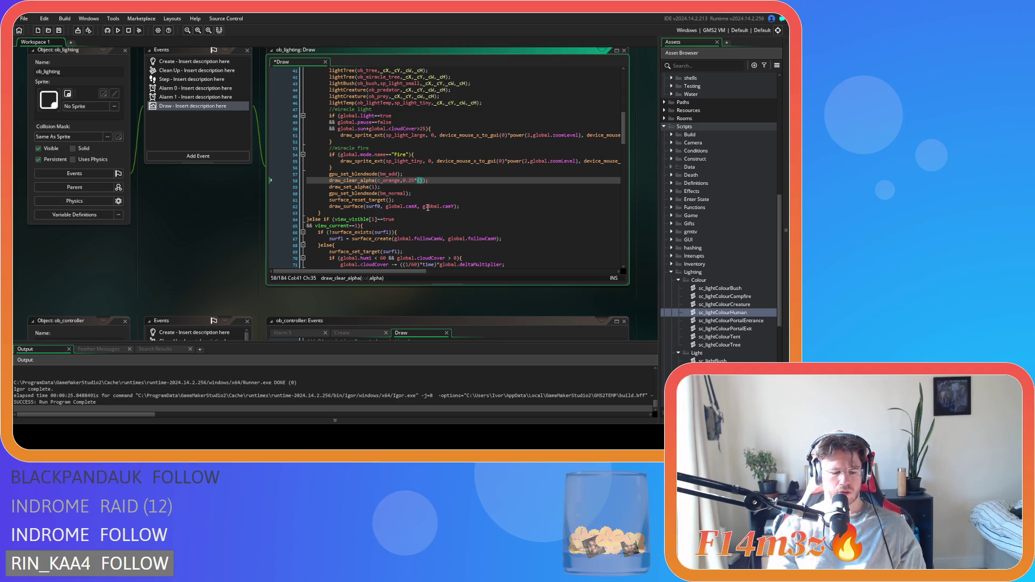
{"action": "type", "text": "global."}
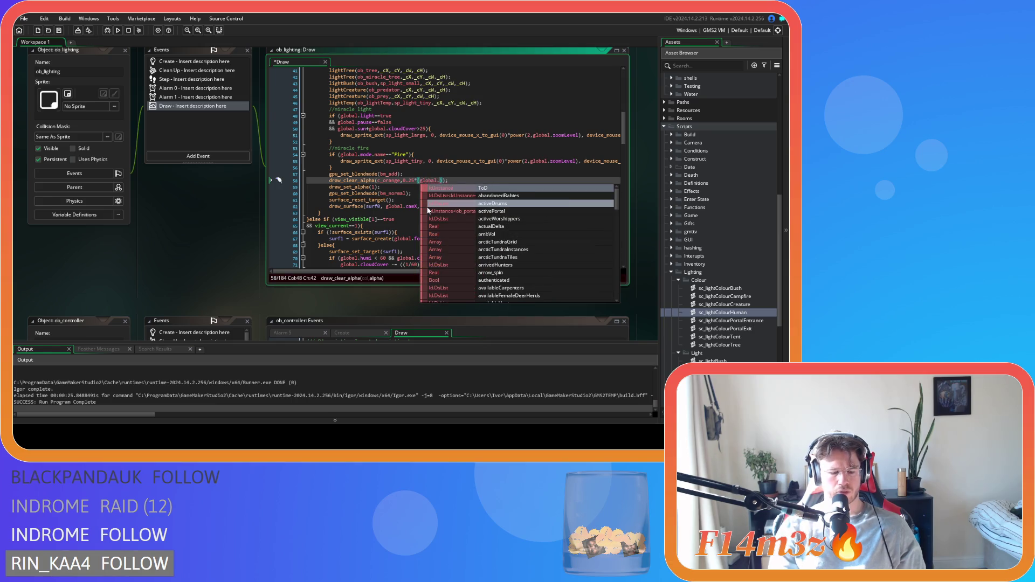
{"action": "type", "text": "humi"}
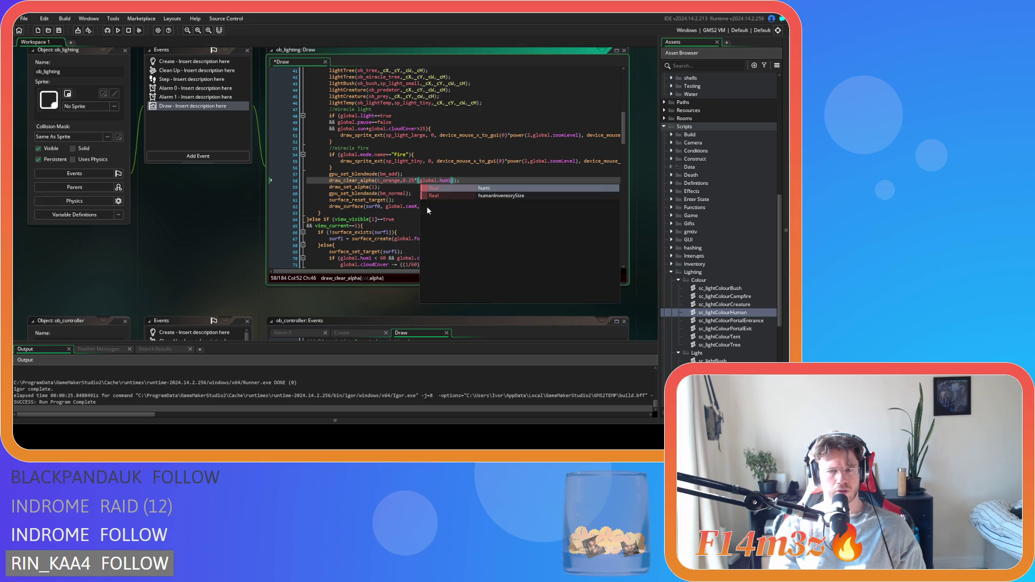
{"action": "type", "text": "/100"}
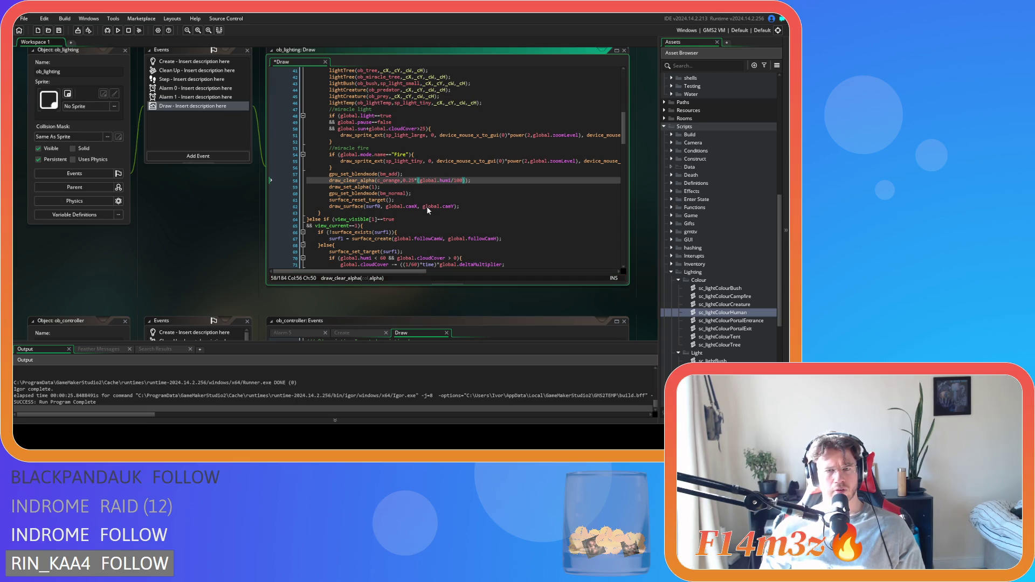
{"action": "left_click", "coordinate": [417, 181]}
{"action": "type", "text": "1-"}
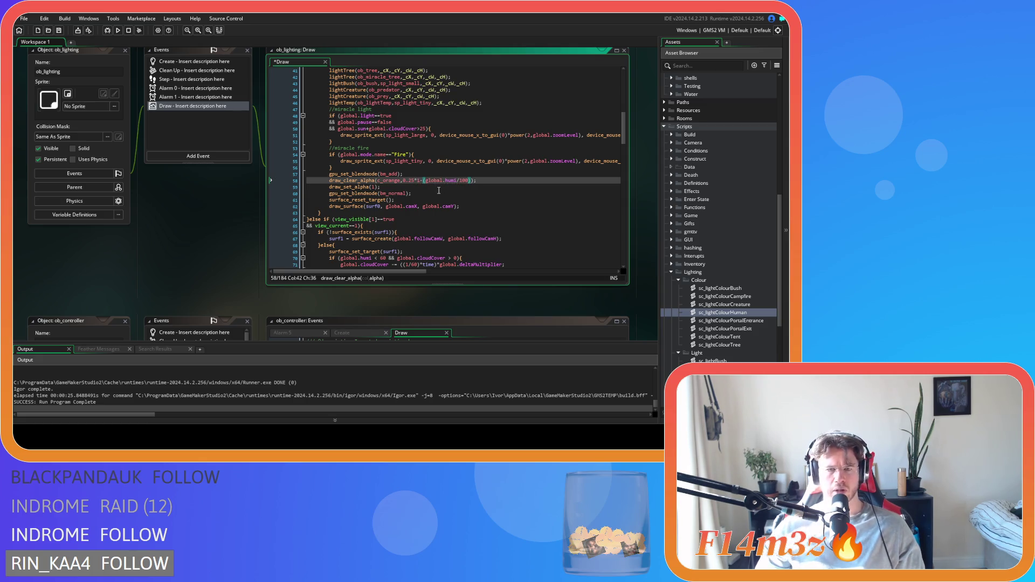
{"action": "left_click", "coordinate": [497, 180]}
{"action": "key", "text": "ctrl+s"}
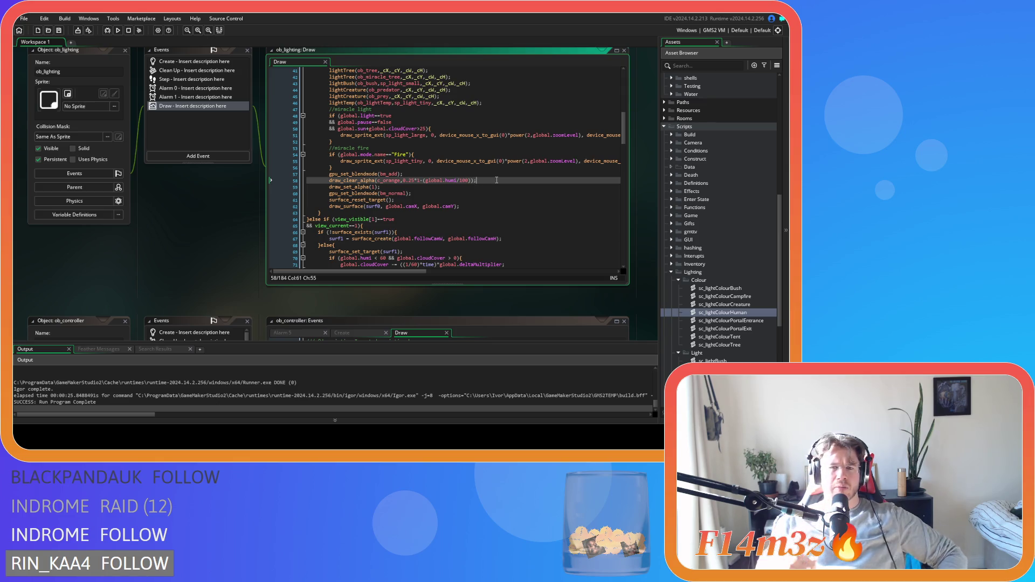
{"action": "scroll", "coordinate": [474, 191], "scroll_direction": "up", "scroll_amount": 1}
{"action": "scroll", "coordinate": [444, 200], "scroll_direction": "up", "scroll_amount": 1}
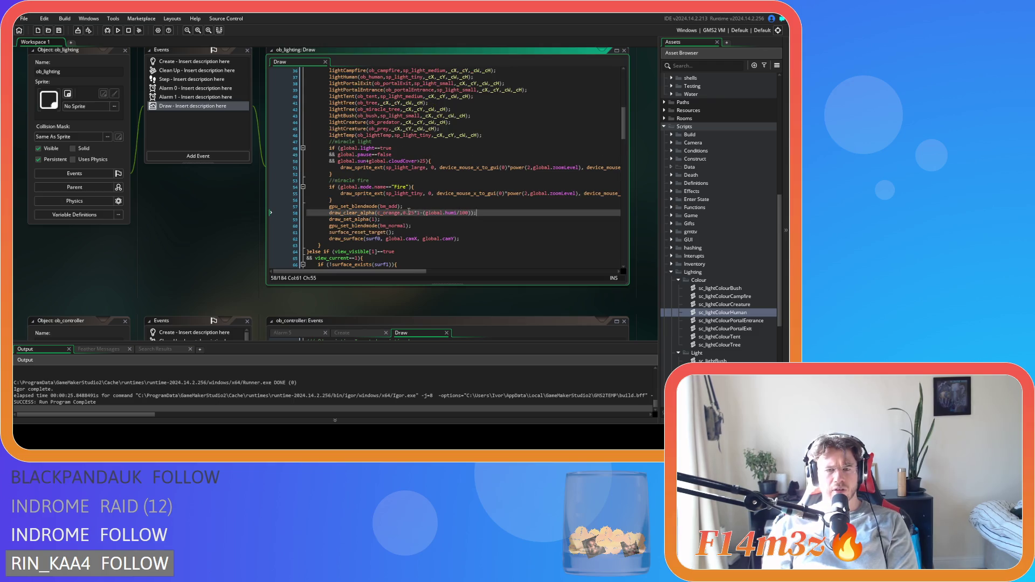
{"action": "double_click", "coordinate": [408, 212]}
{"action": "left_click_drag", "start_coordinate": [413, 215], "coordinate": [415, 215]}
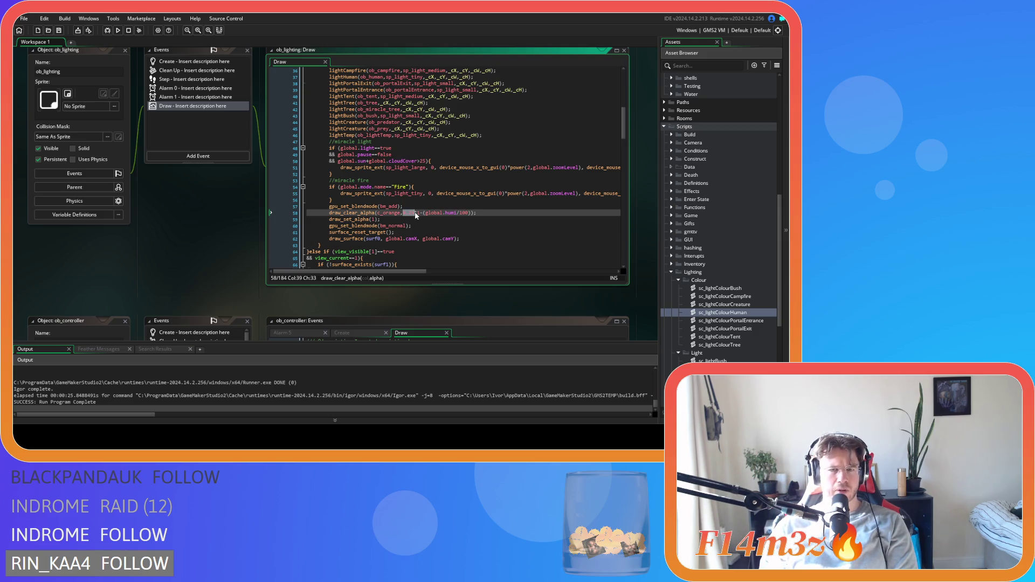
{"action": "scroll", "coordinate": [449, 211], "scroll_direction": "up", "scroll_amount": 8}
{"action": "scroll", "coordinate": [448, 211], "scroll_direction": "up", "scroll_amount": 2}
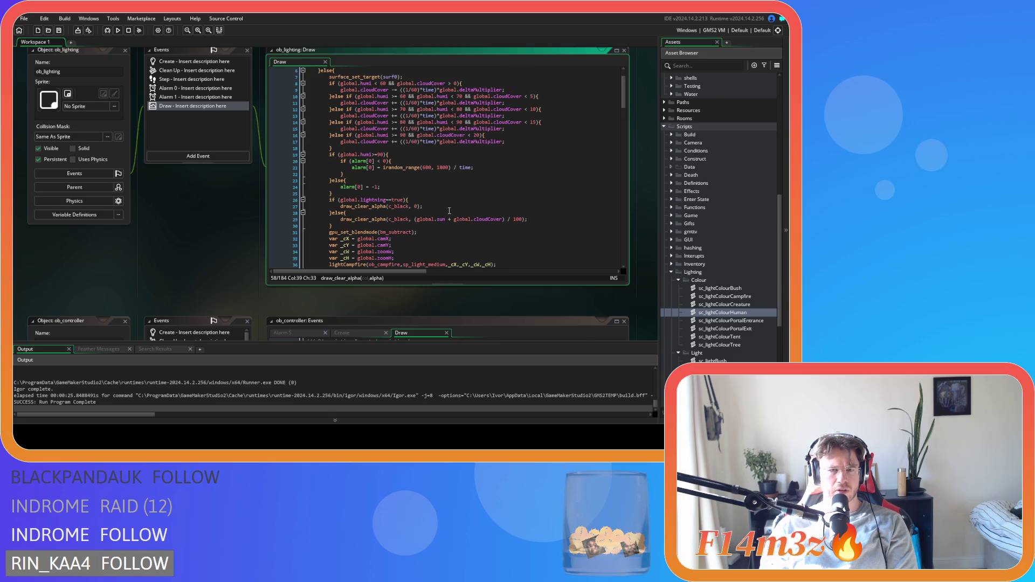
{"action": "scroll", "coordinate": [449, 211], "scroll_direction": "up", "scroll_amount": 2}
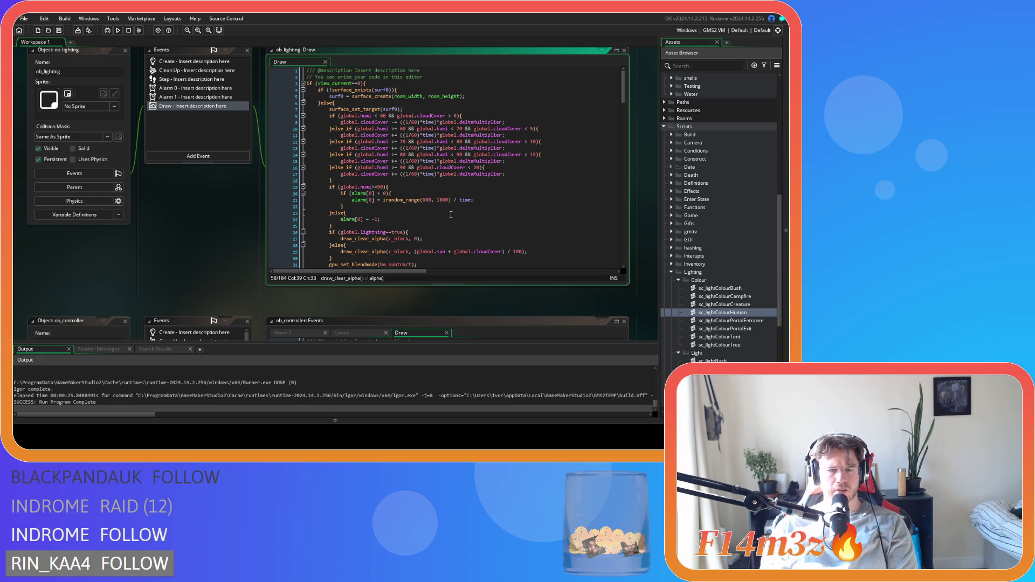
{"action": "scroll", "coordinate": [450, 214], "scroll_direction": "down", "scroll_amount": 1}
{"action": "double_click", "coordinate": [440, 236]}
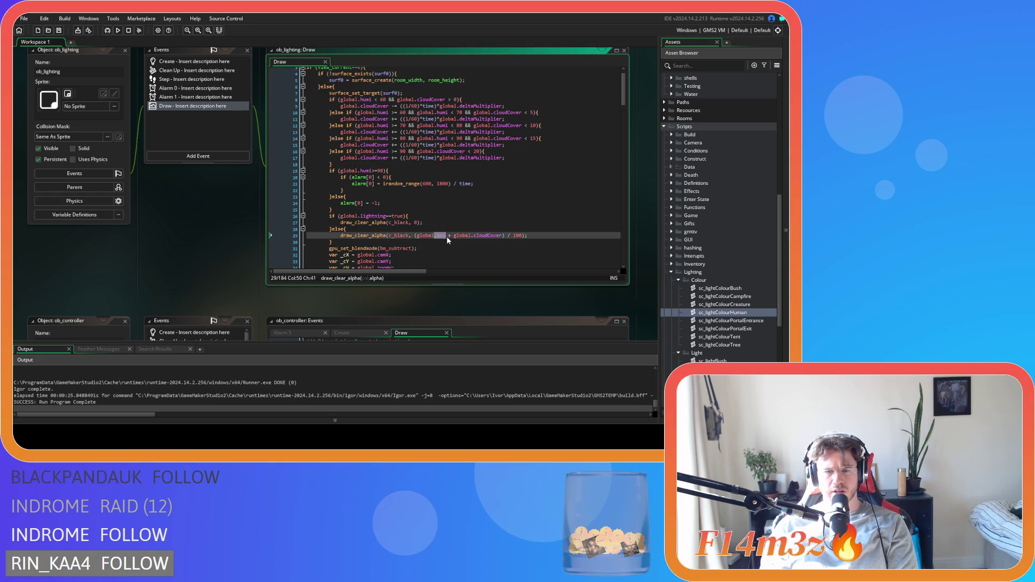
{"action": "left_click_drag", "start_coordinate": [447, 236], "coordinate": [418, 235]}
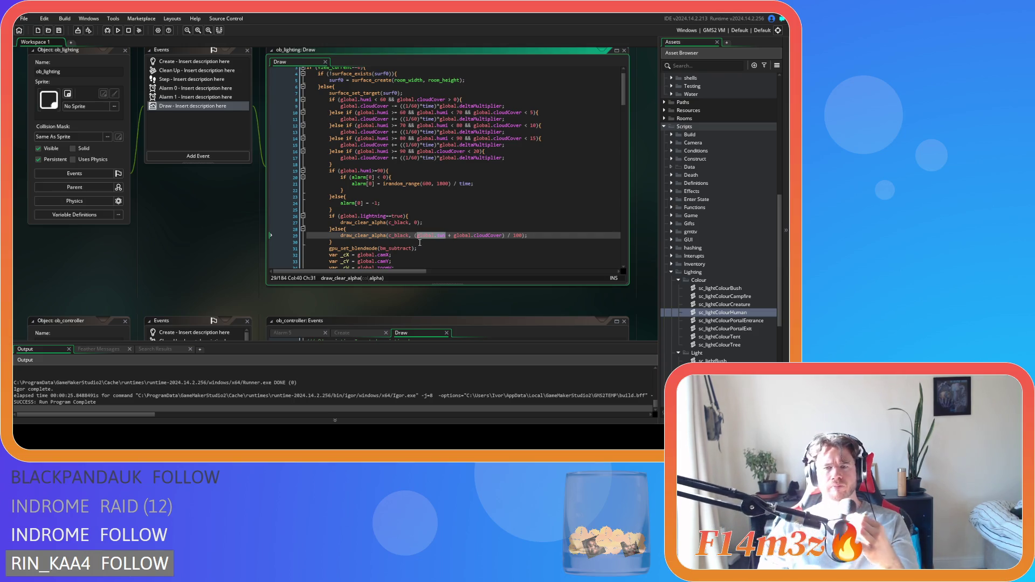
{"action": "scroll", "coordinate": [448, 223], "scroll_direction": "down", "scroll_amount": 10}
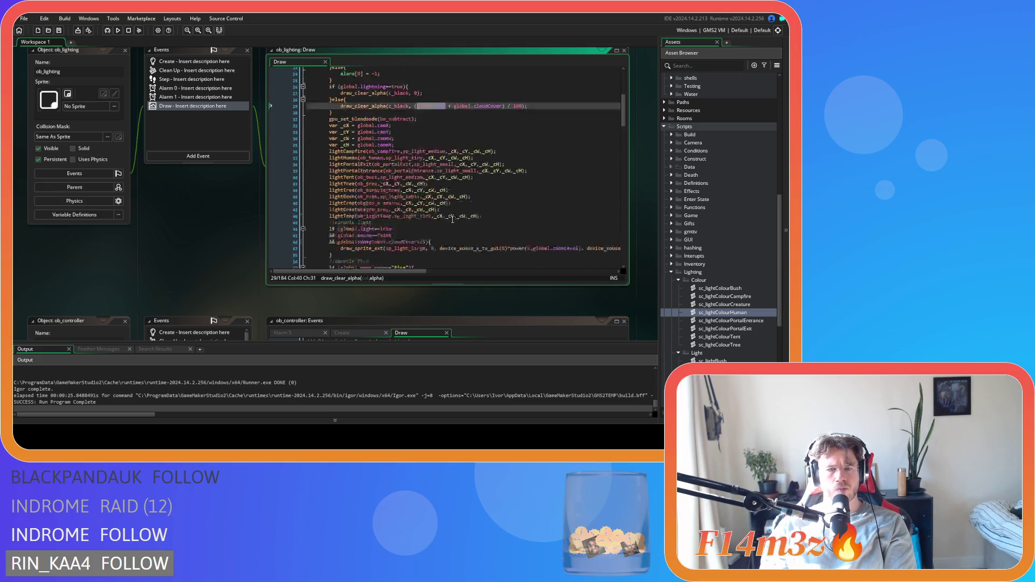
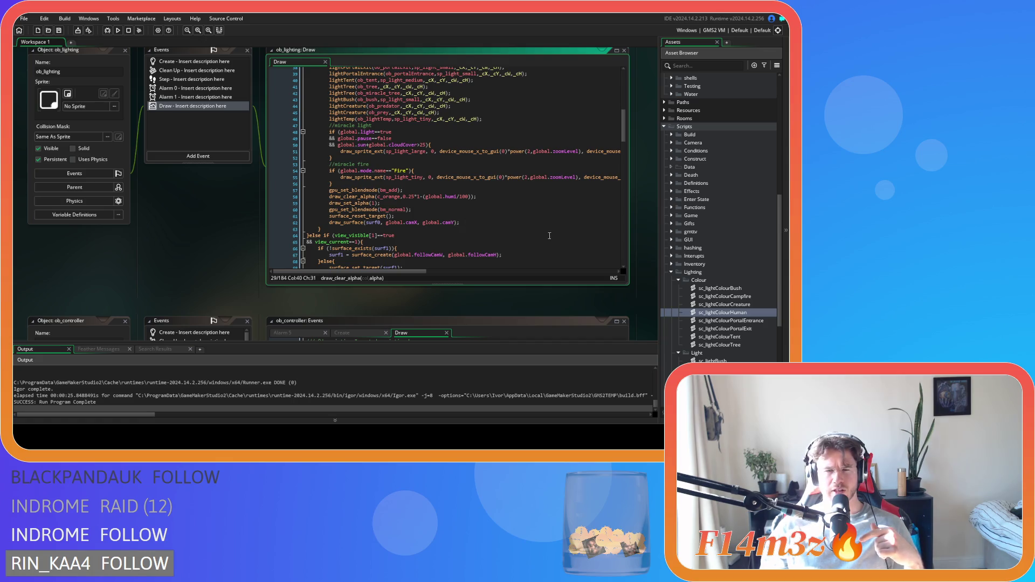
Place the cursor at the end of line 57's blend mode call, expand Objects > Lighting, and bring up ob_lighting
{"action": "scroll", "coordinate": [703, 222], "scroll_direction": "up", "scroll_amount": 15}
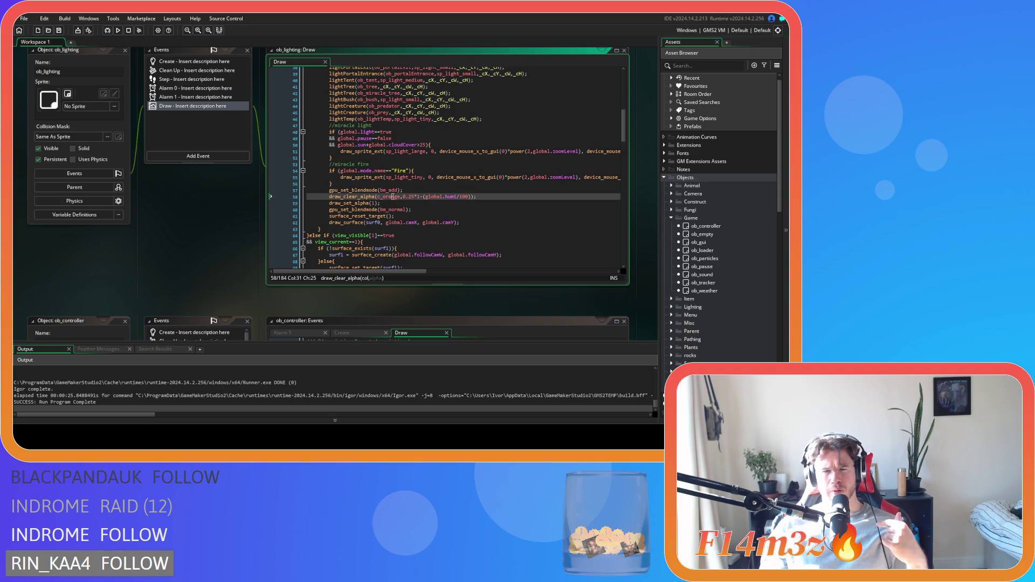
{"action": "left_click", "coordinate": [428, 191]}
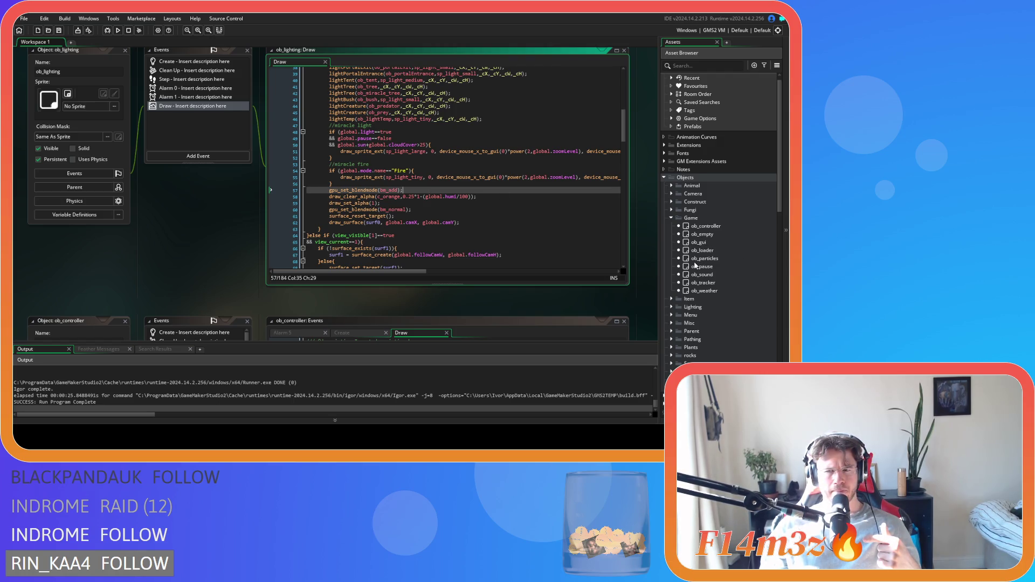
{"action": "left_click", "coordinate": [673, 306]}
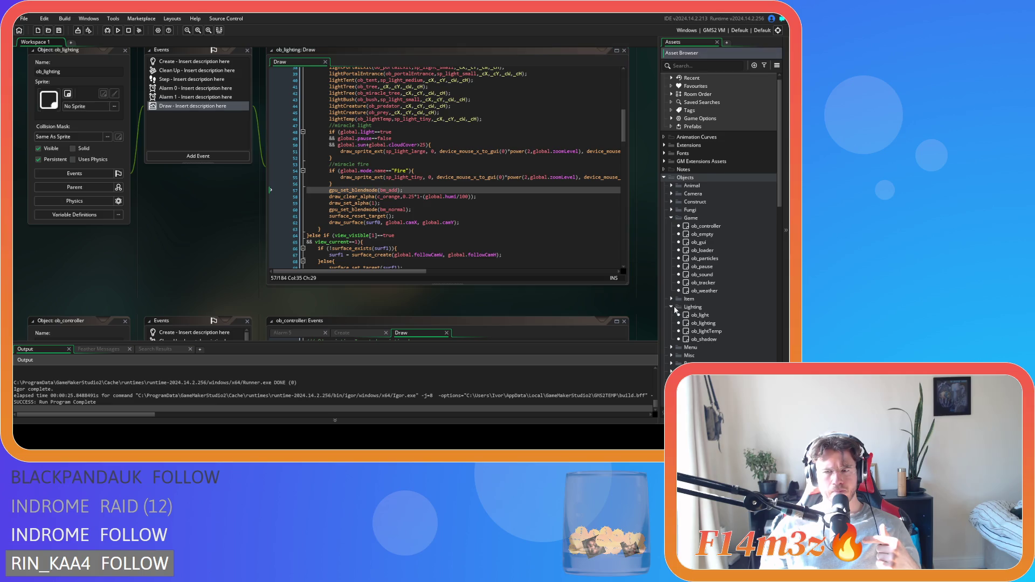
{"action": "double_click", "coordinate": [719, 324]}
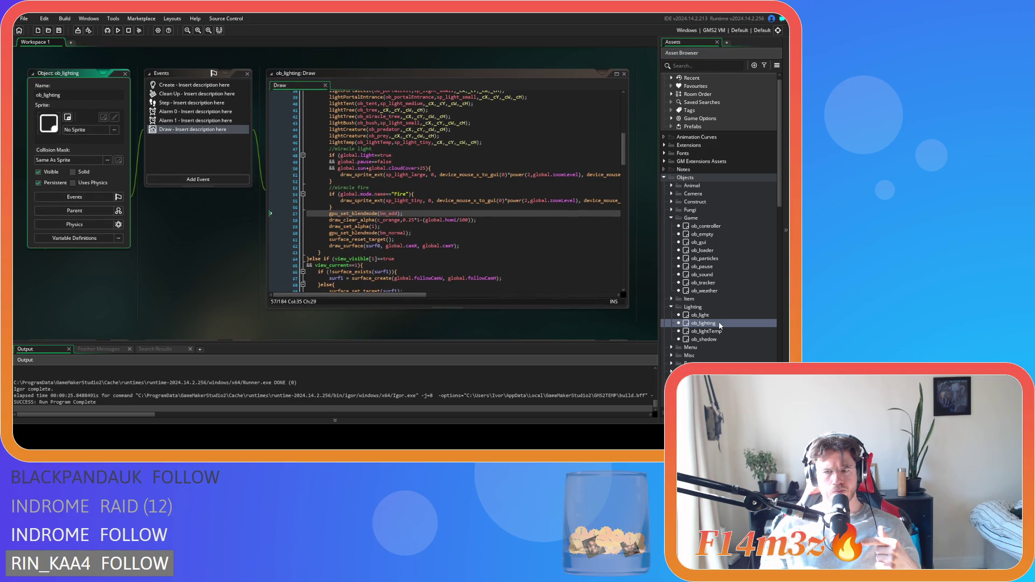
Open ob_lighting's Create and Step event code and scroll through the Step code advancing global.daytimer
{"action": "left_click", "coordinate": [199, 85]}
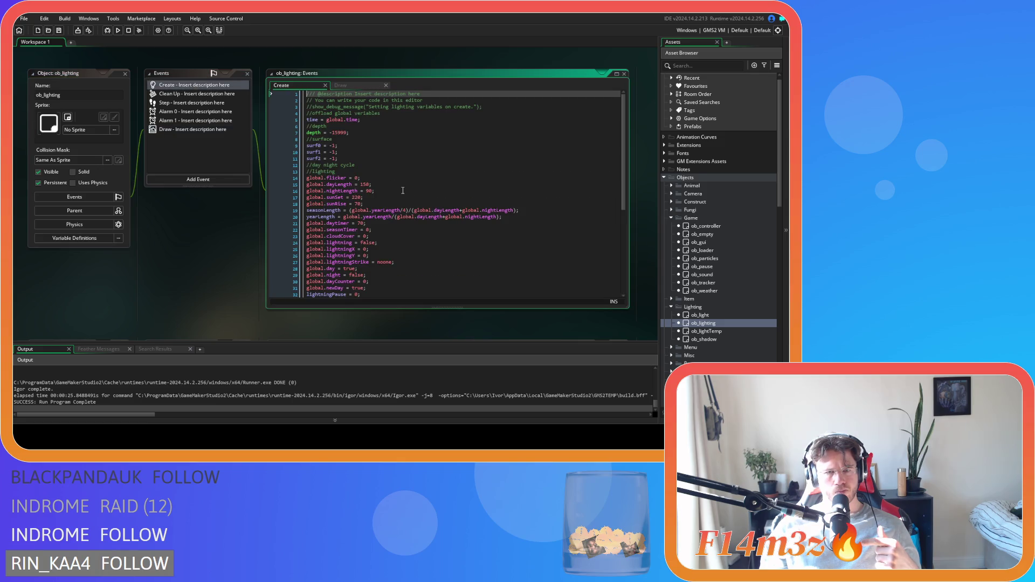
{"action": "scroll", "coordinate": [403, 190], "scroll_direction": "down", "scroll_amount": 3}
{"action": "left_click", "coordinate": [192, 103]}
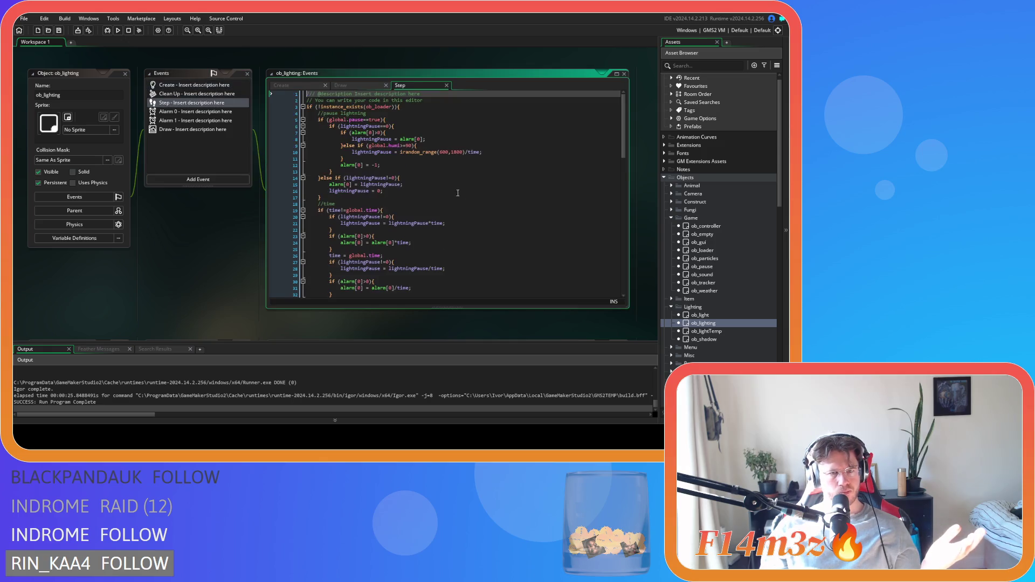
{"action": "scroll", "coordinate": [519, 210], "scroll_direction": "down", "scroll_amount": 5}
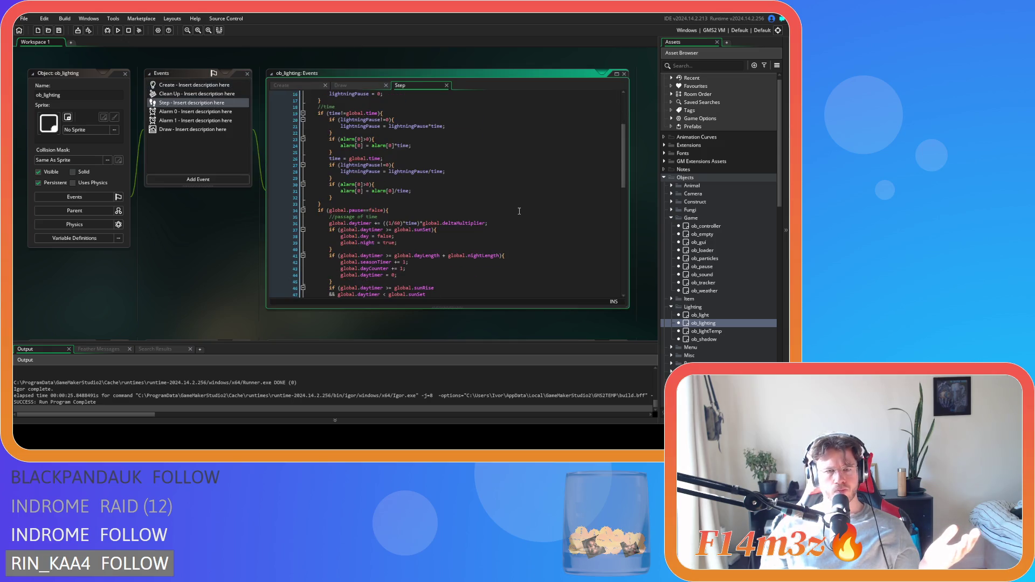
{"action": "scroll", "coordinate": [519, 211], "scroll_direction": "down", "scroll_amount": 3}
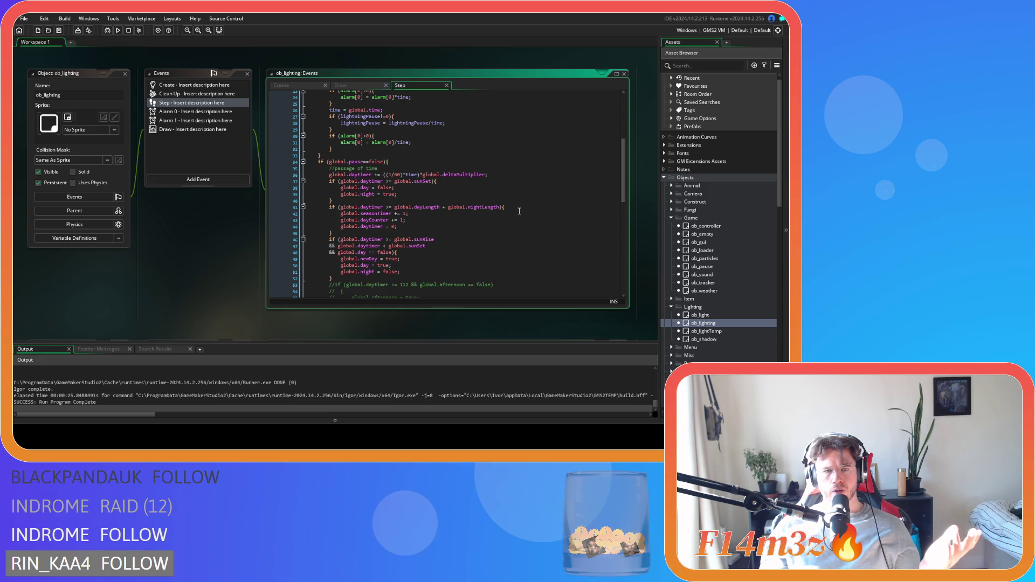